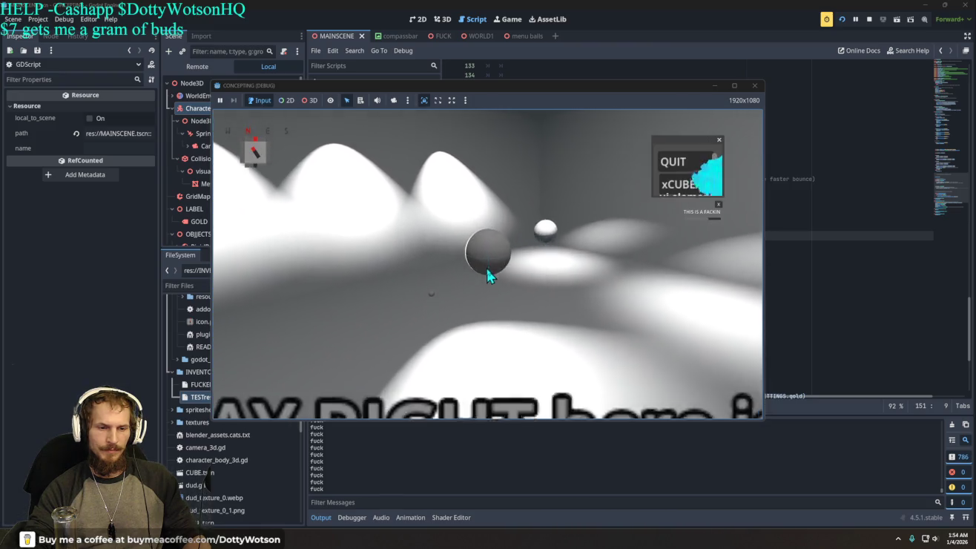
Quit the running game and begin changing line 151's += into a subtraction.
{"action": "left_click", "coordinate": [657, 169]}
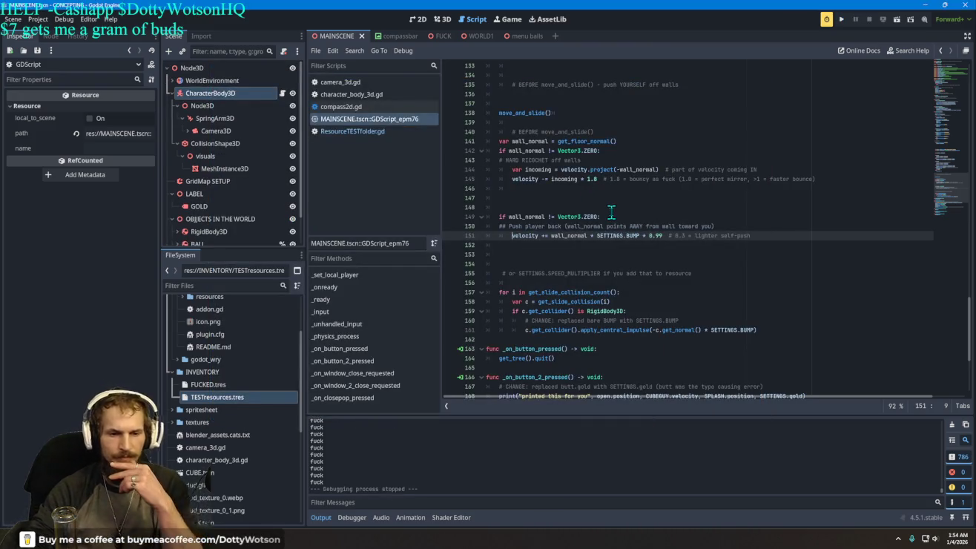
{"action": "scroll", "coordinate": [626, 285], "scroll_direction": "down", "scroll_amount": 2}
{"action": "scroll", "coordinate": [625, 285], "scroll_direction": "up", "scroll_amount": 2}
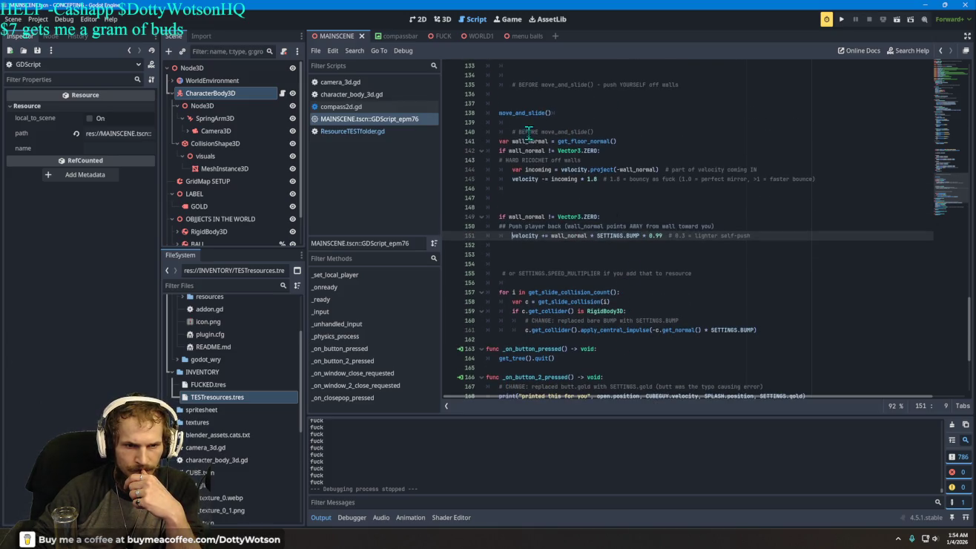
{"action": "mouse_move", "coordinate": [576, 171]}
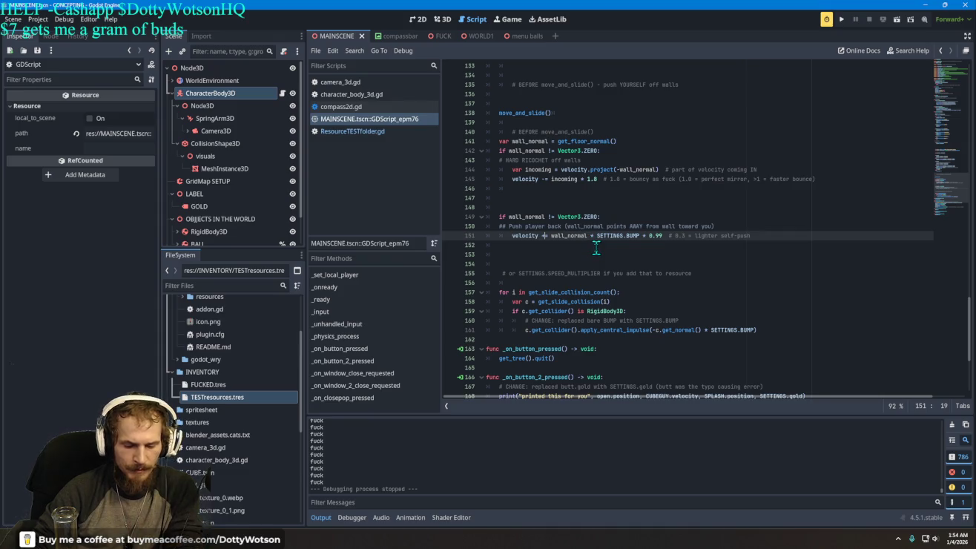
{"action": "key", "text": "BackSpace"}
Make line 151 use -=, briefly try incoming in place of wall_normal, then undo it.
{"action": "type", "text": "-"}
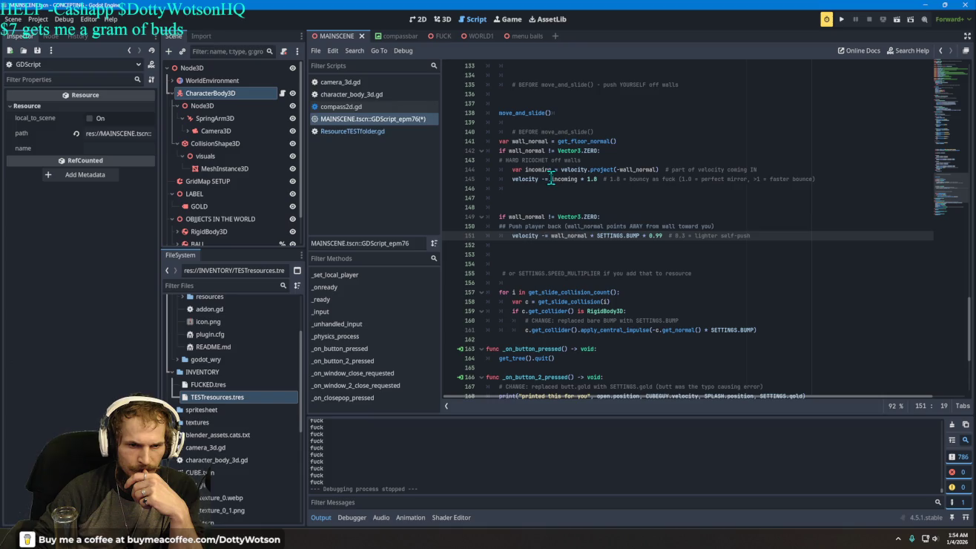
{"action": "double_click", "coordinate": [578, 235]}
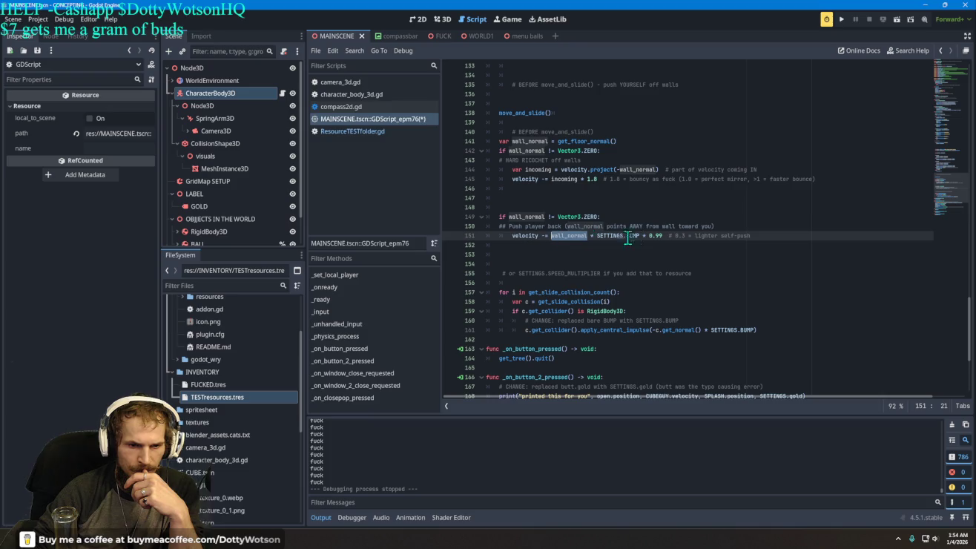
{"action": "type", "text": "incoming"}
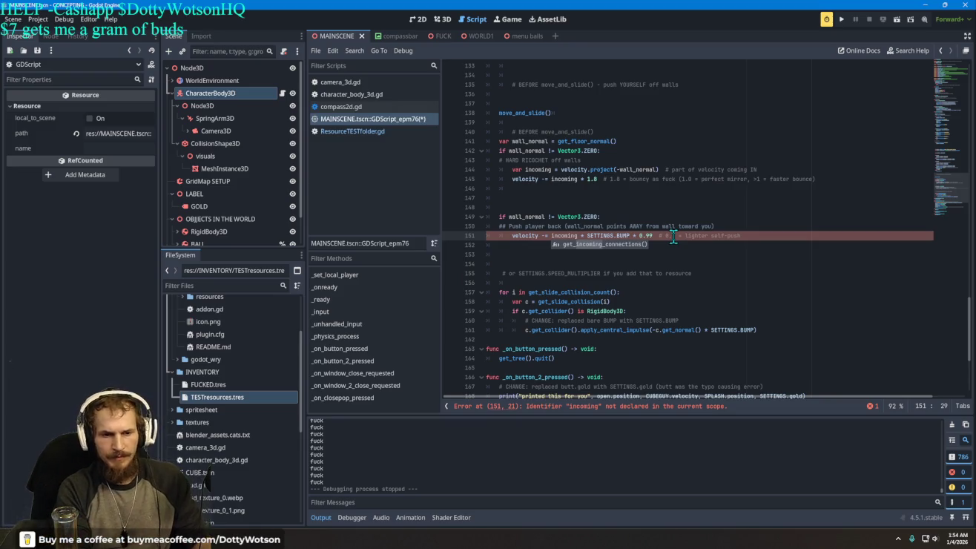
{"action": "key", "text": "BackSpace"}
{"action": "key", "text": "BackSpace"}
{"action": "key", "text": "BackSpace"}
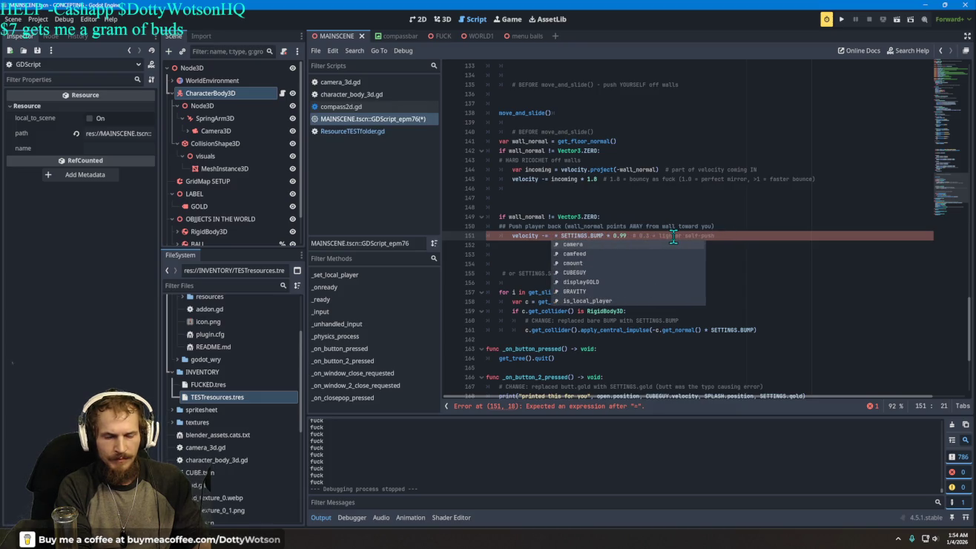
{"action": "type", "text": "inc"}
{"action": "key", "text": "ctrl+z"}
{"action": "key", "text": "ctrl+z"}
{"action": "key", "text": "ctrl+z"}
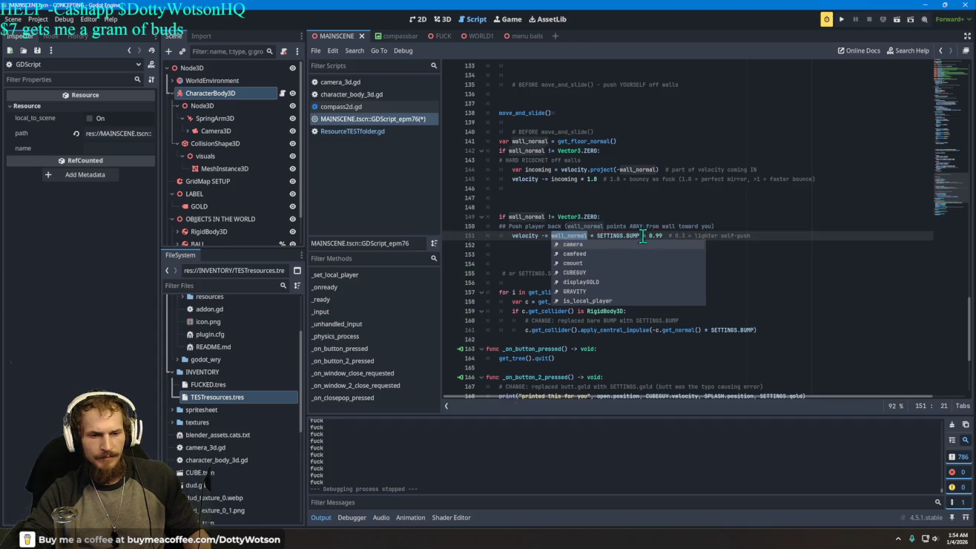
Move the 'var incoming' declaration from line 144 into the push-back block, then delete lines 151–152.
{"action": "left_click", "coordinate": [734, 210]}
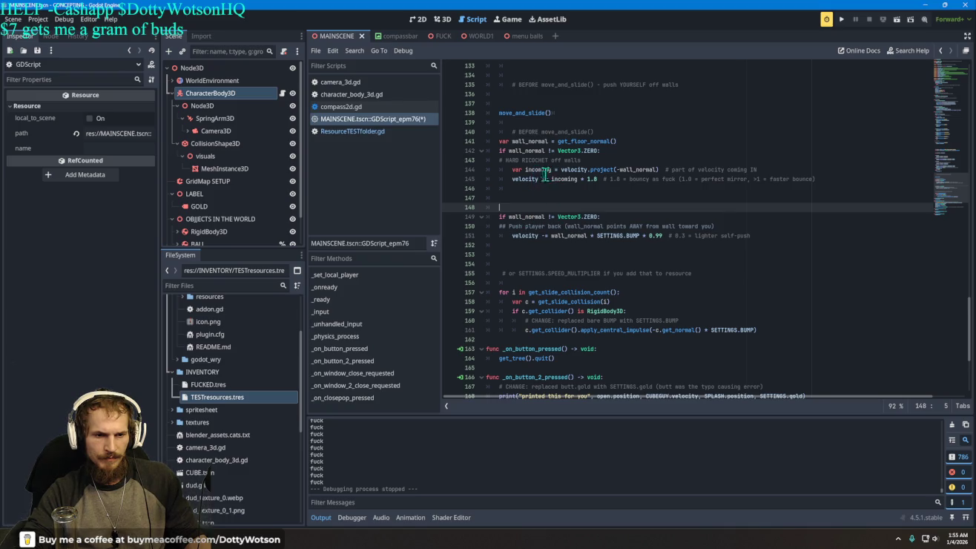
{"action": "left_click_drag", "start_coordinate": [511, 169], "coordinate": [666, 169]}
{"action": "key", "text": "ctrl+c"}
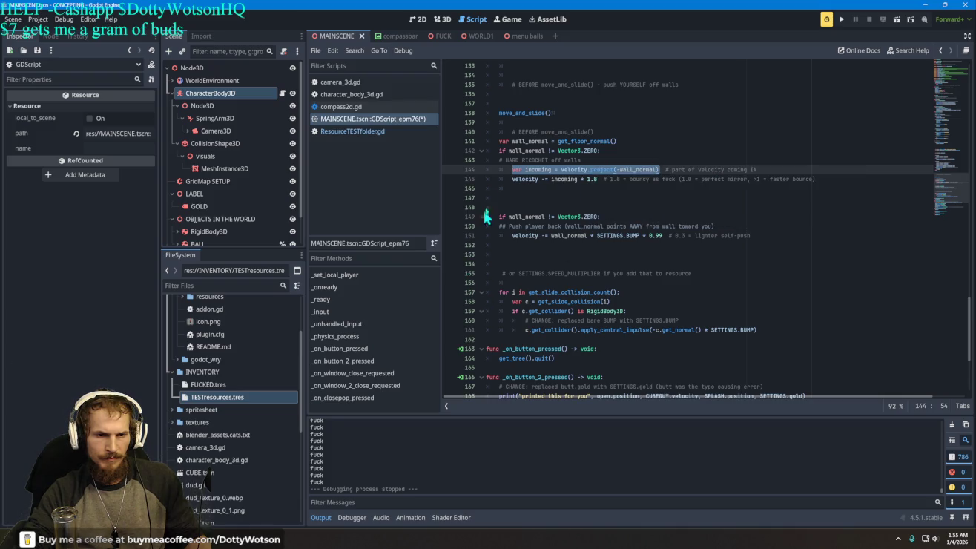
{"action": "mouse_move", "coordinate": [568, 170]}
{"action": "left_mouse_down"}
{"action": "mouse_move", "coordinate": [584, 214]}
{"action": "mouse_move", "coordinate": [514, 239]}
{"action": "mouse_move", "coordinate": [716, 227]}
{"action": "left_mouse_up"}
{"action": "key", "text": "Return"}
{"action": "key", "text": "Tab"}
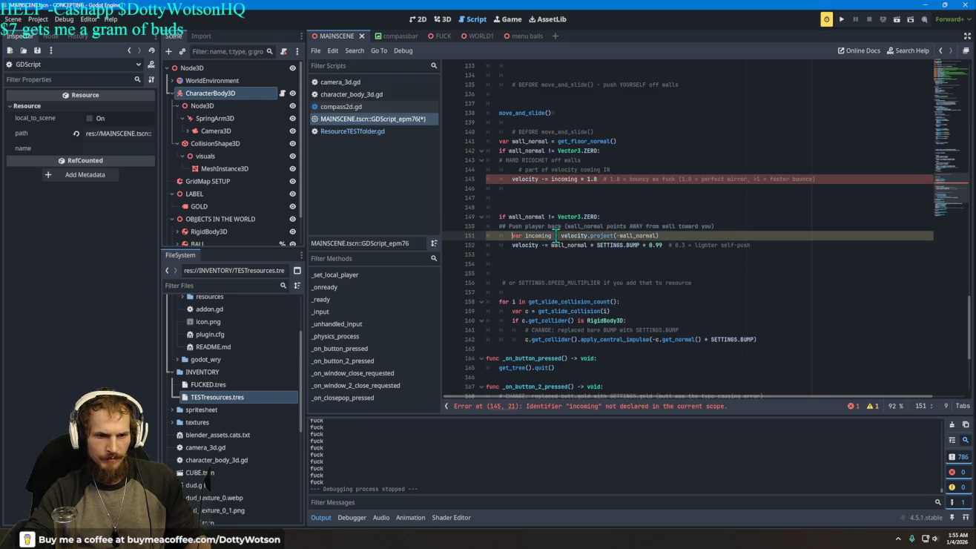
{"action": "key", "text": "BackSpace"}
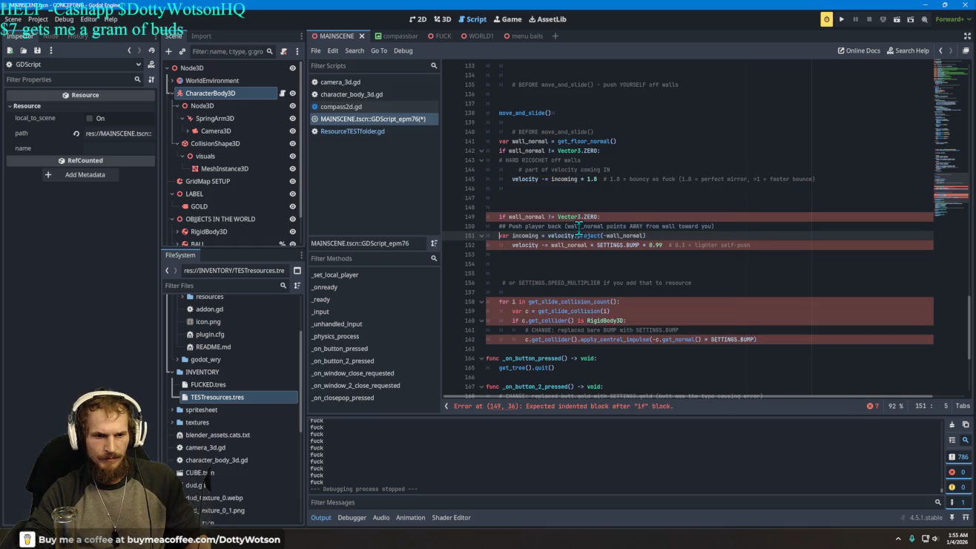
{"action": "key", "text": "Tab"}
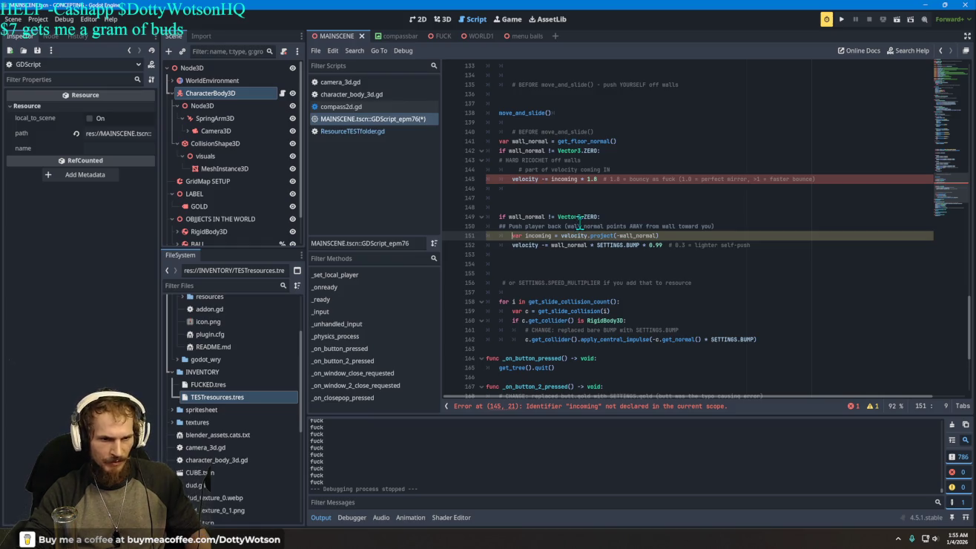
{"action": "key", "text": "ctrl+shift+k"}
{"action": "key", "text": "ctrl+shift+k"}
{"action": "key", "text": "ctrl+shift+k"}
{"action": "key", "text": "ctrl+shift+k"}
{"action": "key", "text": "ctrl+shift+k"}
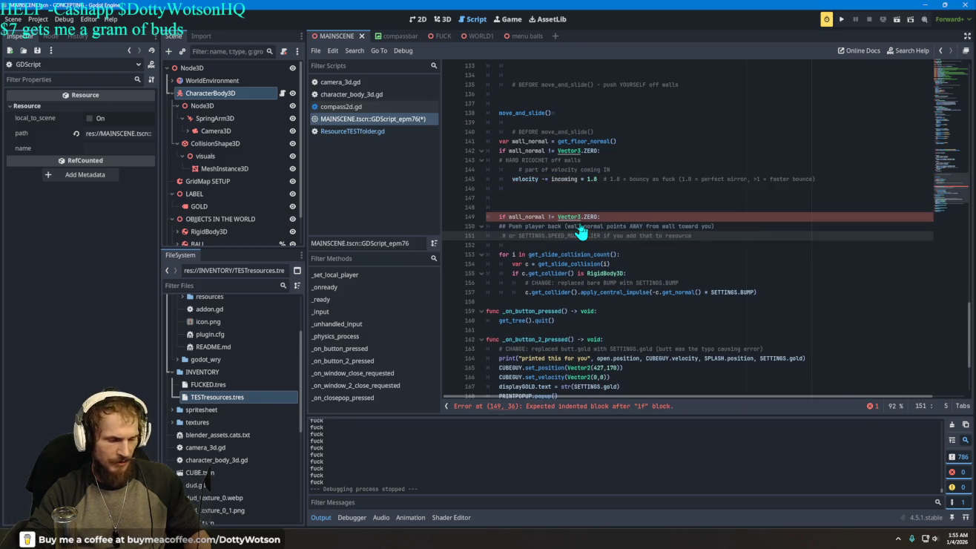
Undo the deletion and paste an indented 'var incoming = velocity.project(-wall_normal)' on line 151.
{"action": "key", "text": "ctrl+z"}
{"action": "key", "text": "ctrl+z"}
{"action": "key", "text": "ctrl+z"}
{"action": "key", "text": "ctrl+z"}
{"action": "key", "text": "ctrl+z"}
{"action": "key", "text": "ctrl+z"}
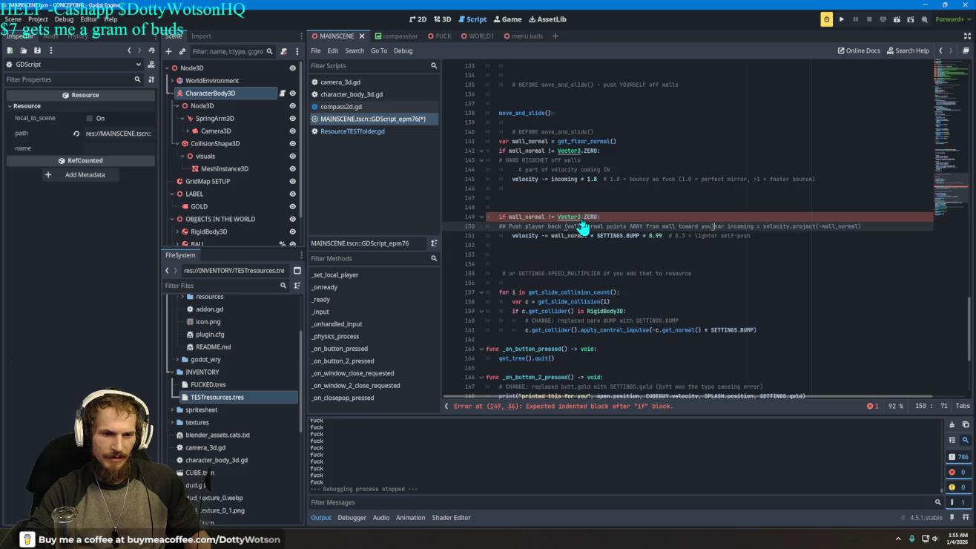
{"action": "left_click", "coordinate": [705, 216]}
{"action": "left_click", "coordinate": [736, 225]}
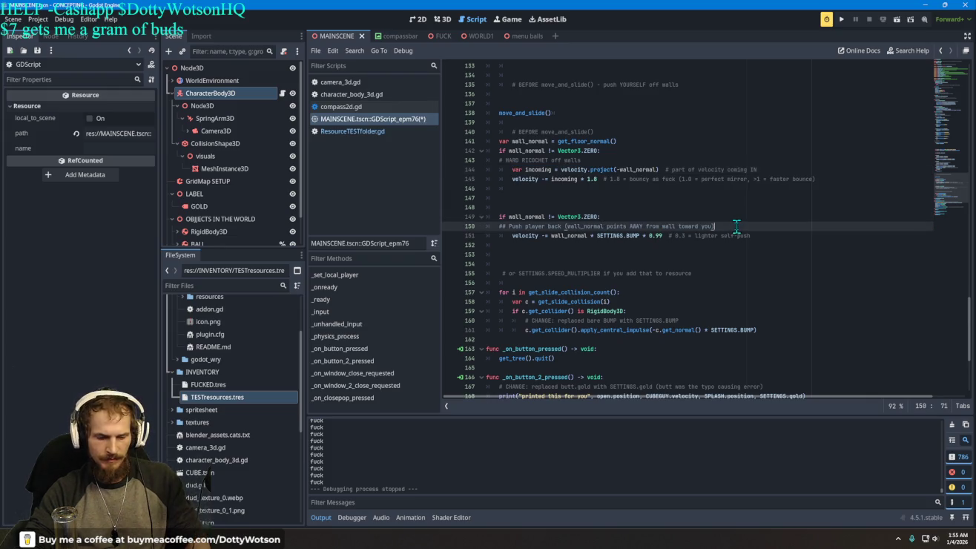
{"action": "key", "text": "Return"}
{"action": "key", "text": "ctrl+v"}
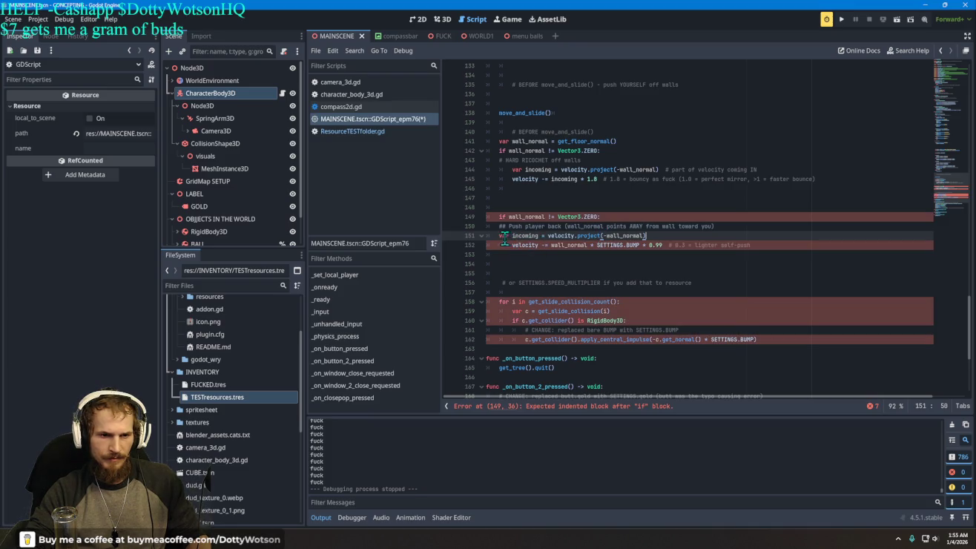
{"action": "key", "text": "Tab"}
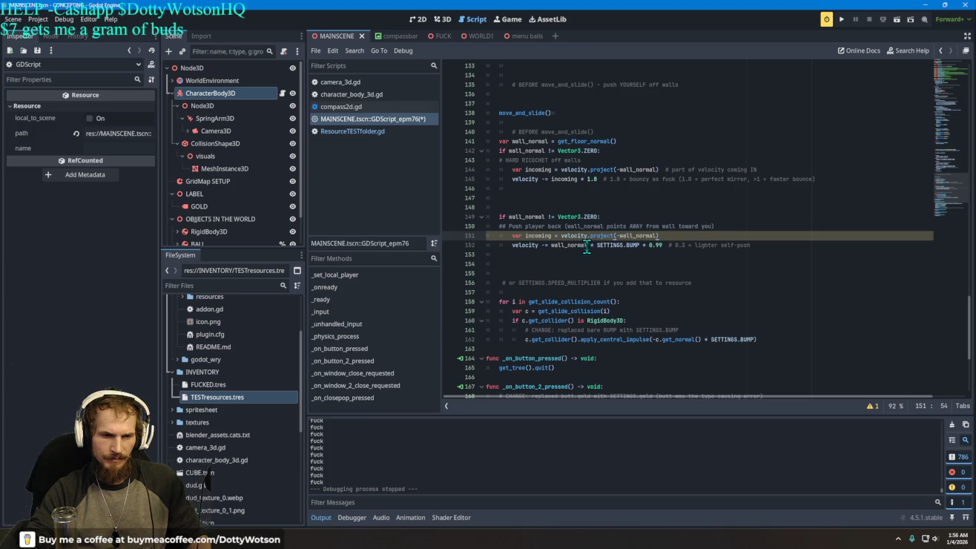
Replace wall_normal with incoming in the push-back line 152 and run the project.
{"action": "left_click_drag", "start_coordinate": [587, 247], "coordinate": [554, 252]}
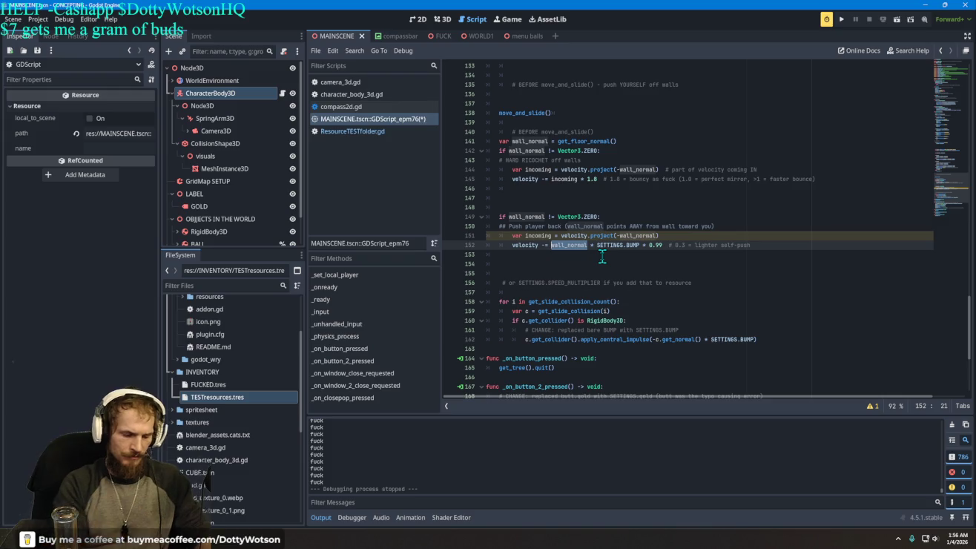
{"action": "type", "text": "icoming"}
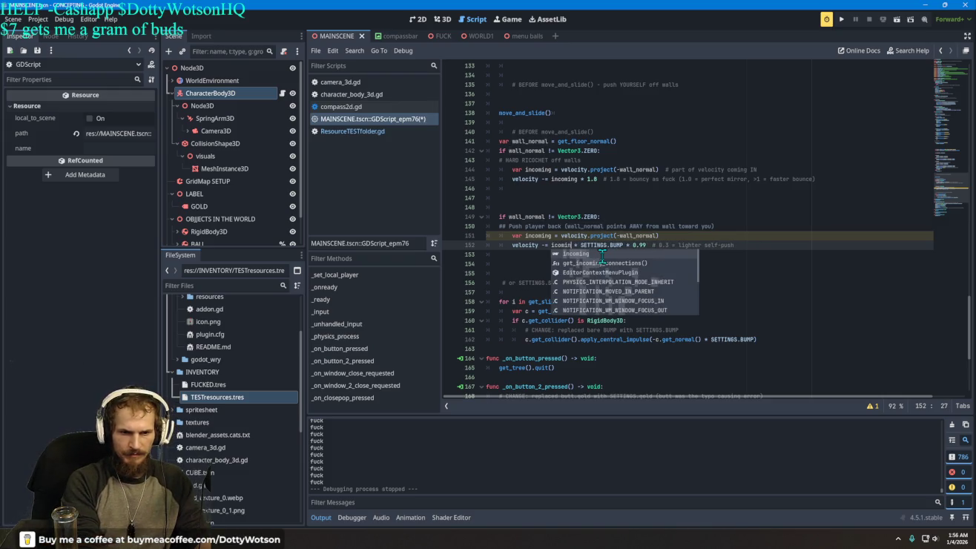
{"action": "key", "text": "Return"}
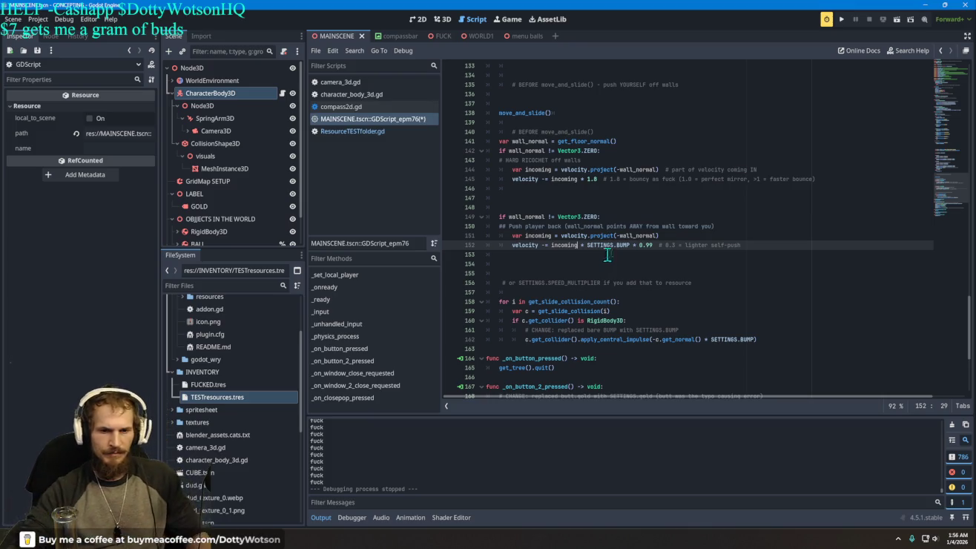
{"action": "left_click", "coordinate": [842, 20]}
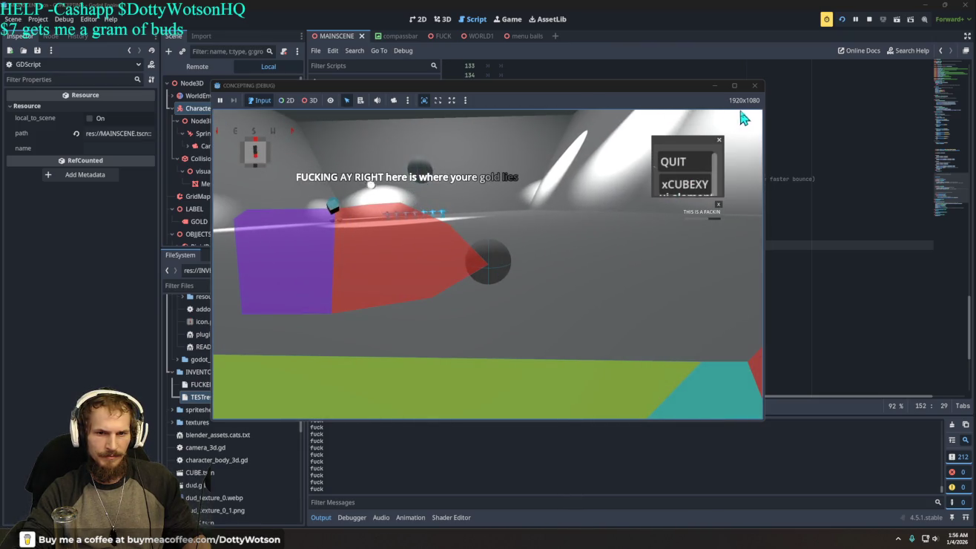
Quit the test game after a short playtest.
{"action": "left_click", "coordinate": [675, 162]}
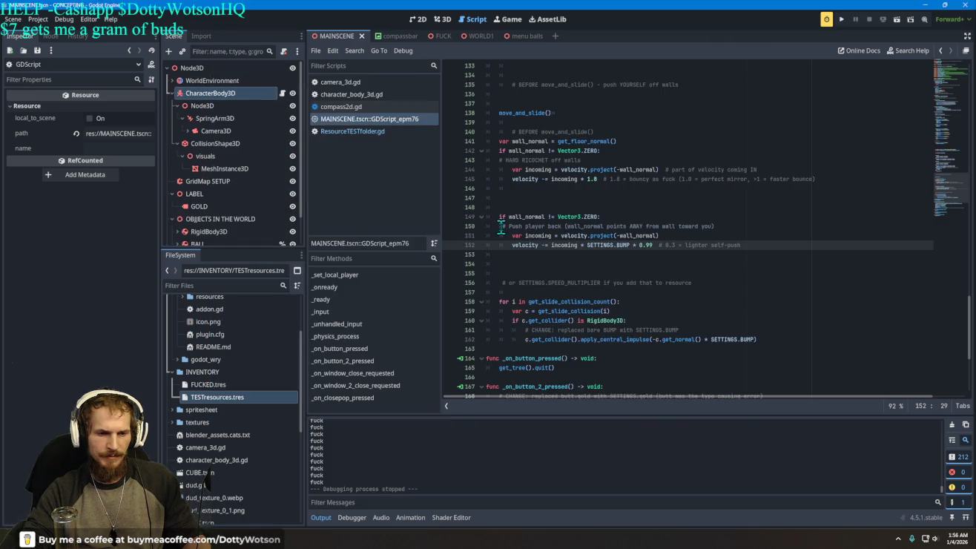
Restore wall_normal in place of incoming on push-back line 152 using autocomplete.
{"action": "key", "text": "BackSpace"}
{"action": "key", "text": "BackSpace"}
{"action": "key", "text": "BackSpace"}
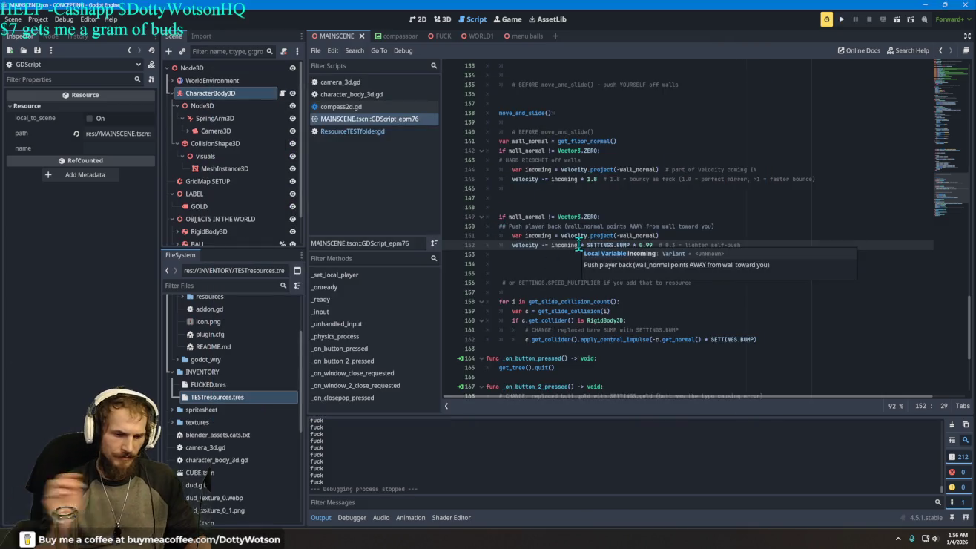
{"action": "type", "text": "wall"}
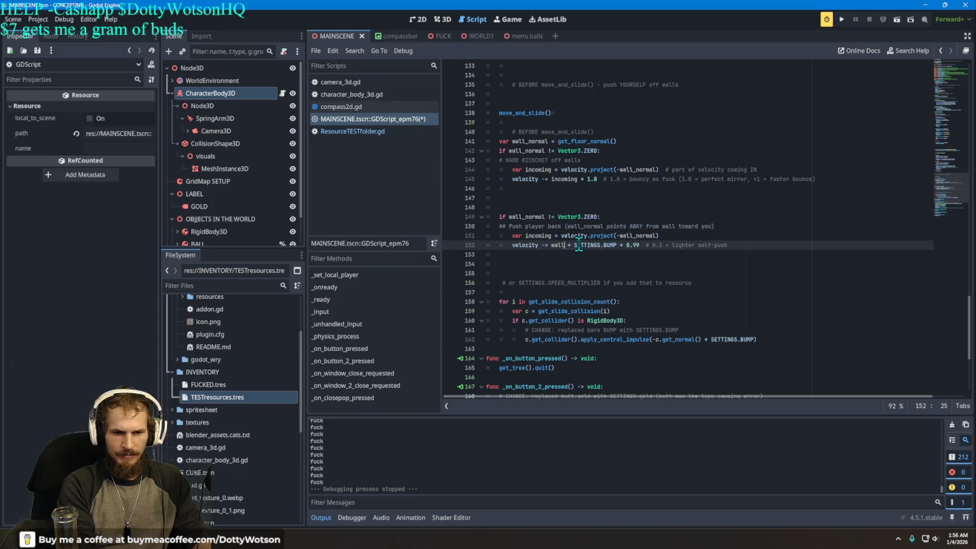
{"action": "key", "text": "Down"}
{"action": "key", "text": "Up"}
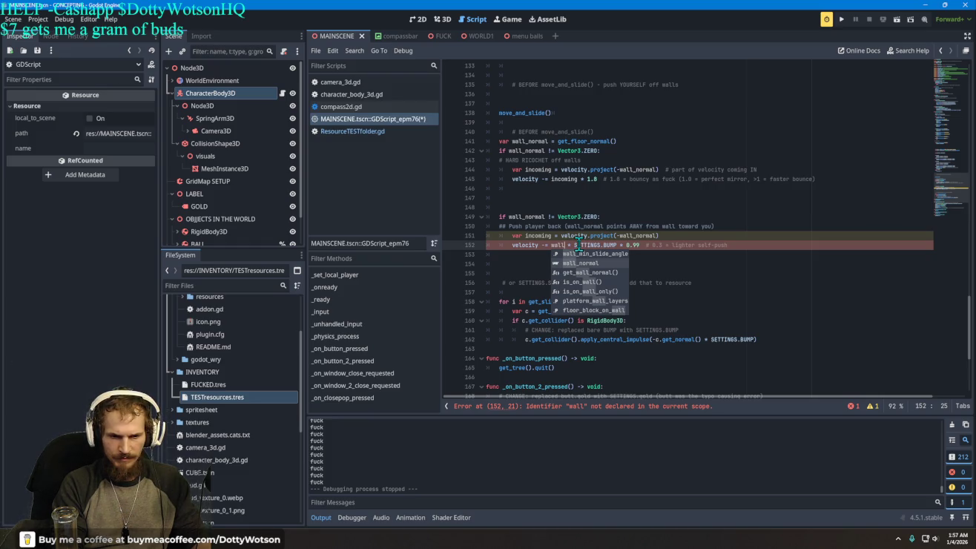
{"action": "key", "text": "Down"}
{"action": "key", "text": "Return"}
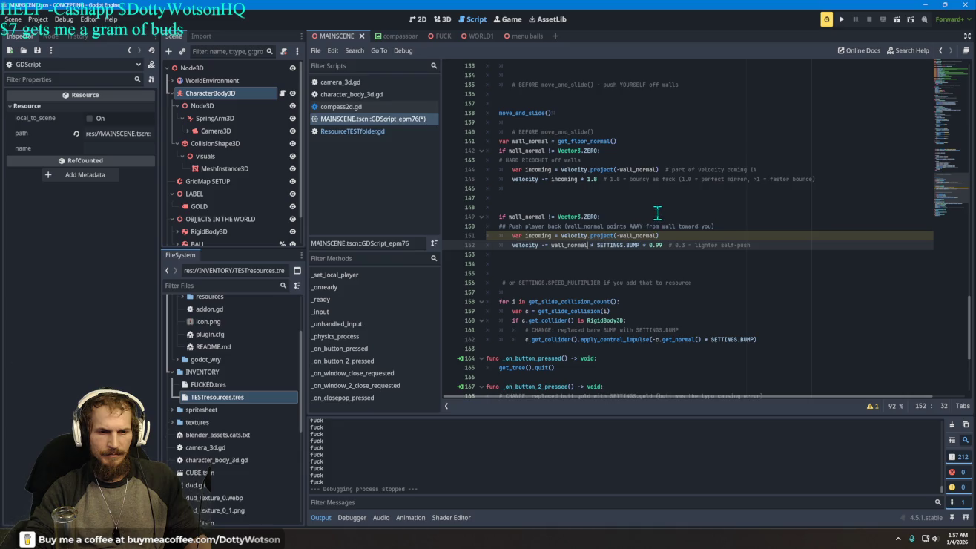
Delete the incoming declaration on line 151 and switch to Grok's ricochet answer in the browser.
{"action": "left_click_drag", "start_coordinate": [511, 236], "coordinate": [670, 238]}
{"action": "key", "text": "BackSpace"}
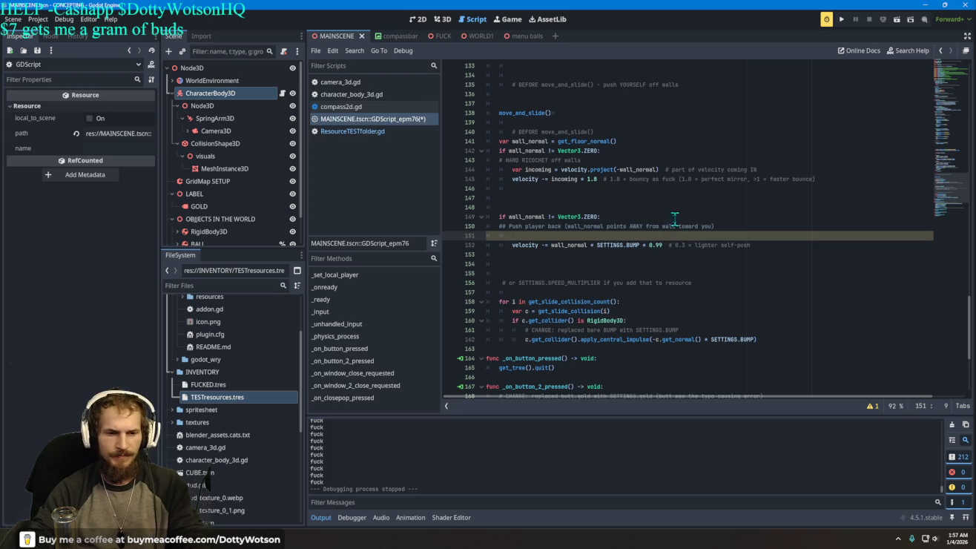
{"action": "key", "text": "BackSpace"}
{"action": "key", "text": "BackSpace"}
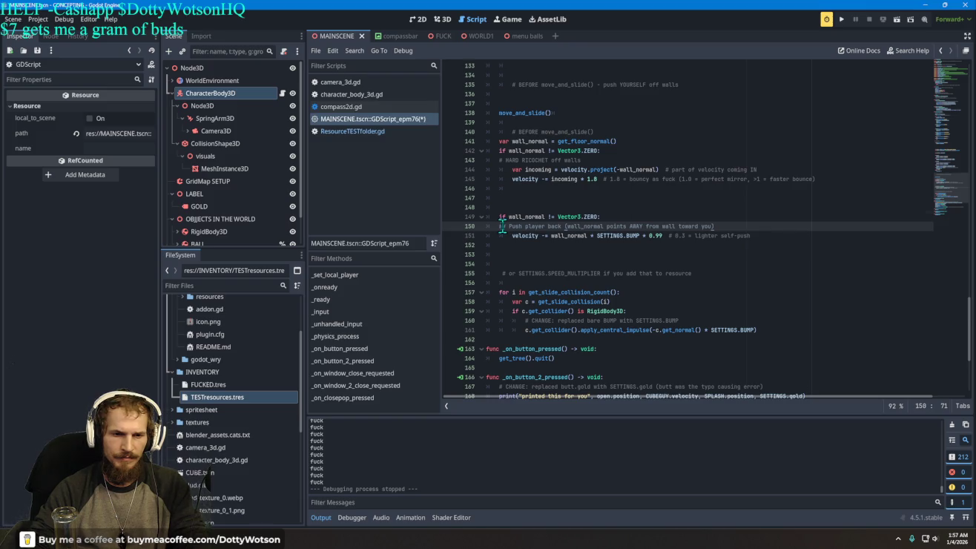
{"action": "scroll", "coordinate": [502, 224], "scroll_direction": "down", "scroll_amount": 2}
{"action": "key", "text": "alt+Tab"}
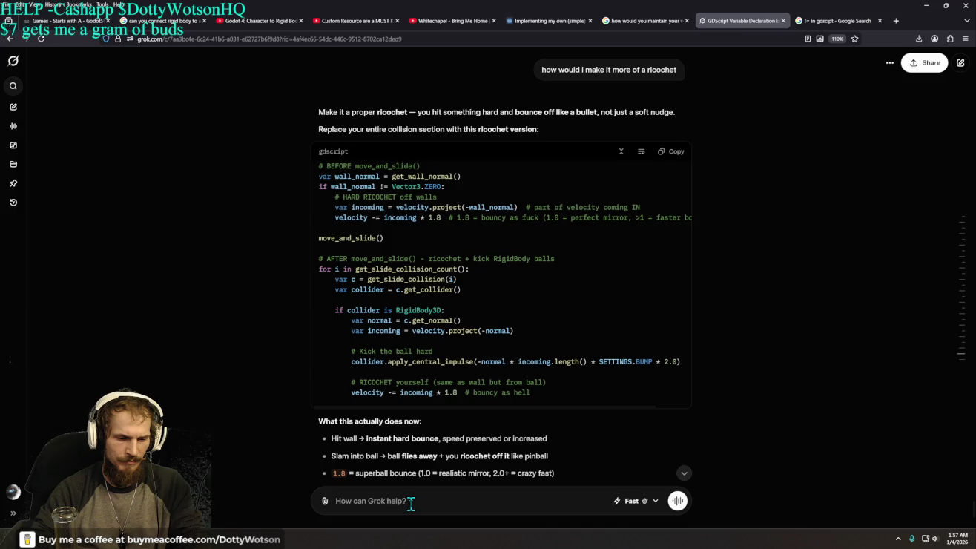
Copy the velocity ricochet line from Grok's answer.
{"action": "scroll", "coordinate": [414, 493], "scroll_direction": "down", "scroll_amount": 3}
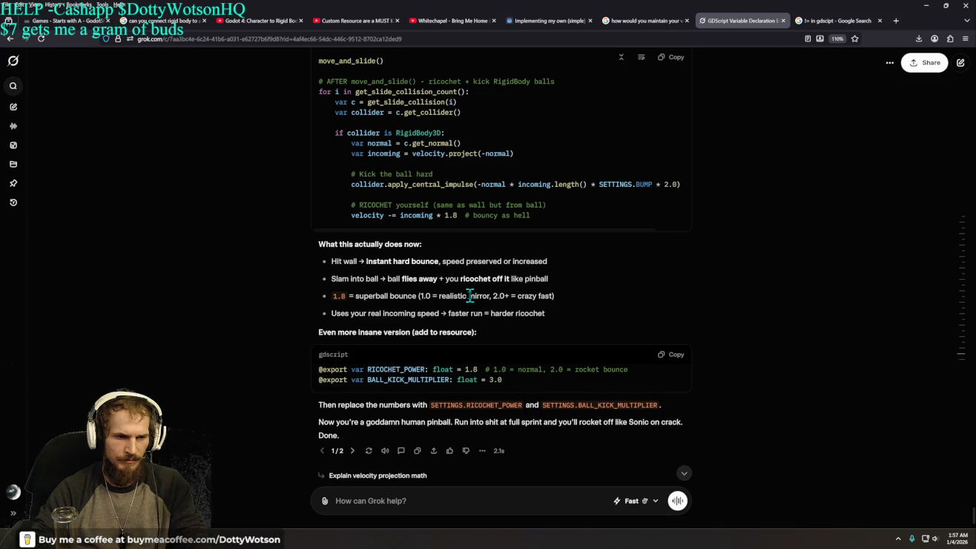
{"action": "scroll", "coordinate": [469, 295], "scroll_direction": "up", "scroll_amount": 1}
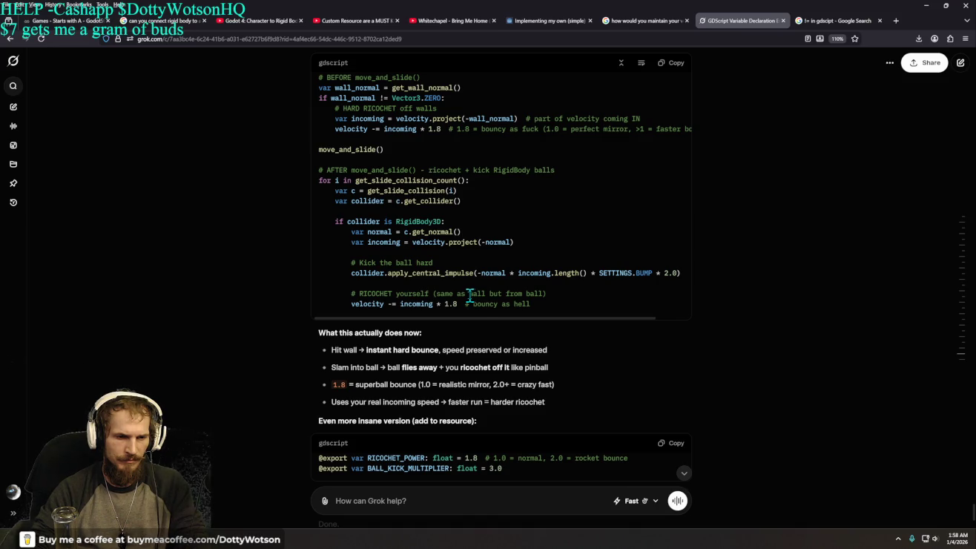
{"action": "left_click_drag", "start_coordinate": [459, 304], "coordinate": [348, 305]}
{"action": "right_click", "coordinate": [405, 305]}
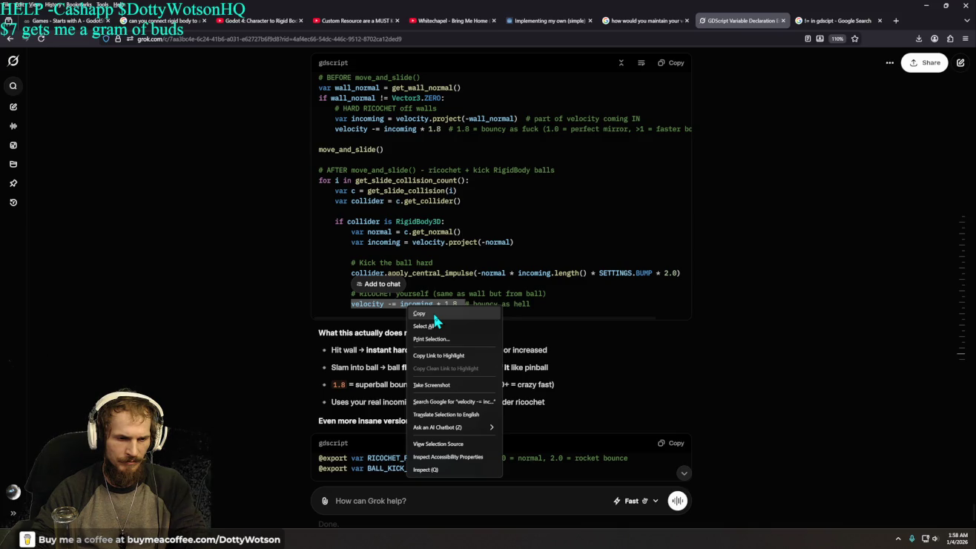
{"action": "left_click", "coordinate": [434, 319]}
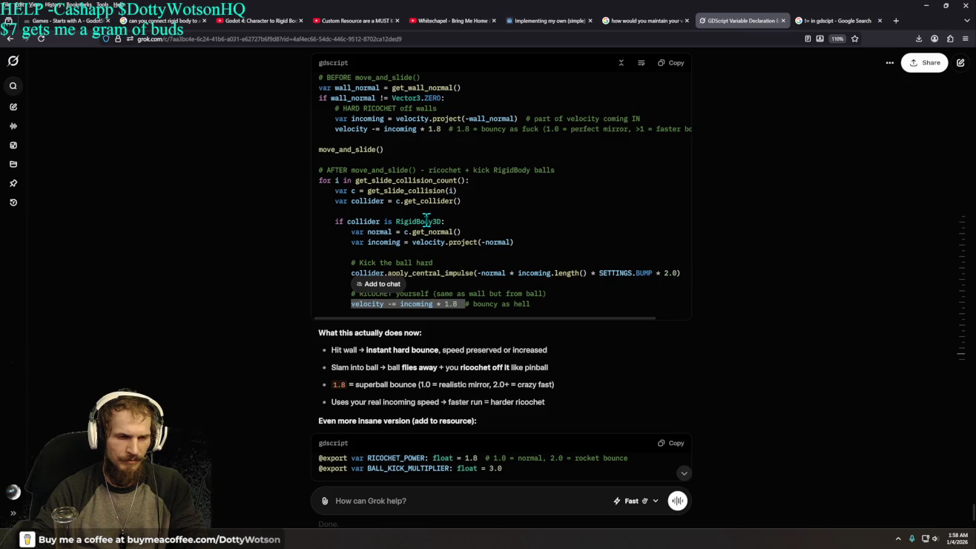
Copy the full '# AFTER move_and_slide()' ricochet-and-kick code block and return to Godot.
{"action": "mouse_move", "coordinate": [582, 316]}
{"action": "left_mouse_down"}
{"action": "mouse_move", "coordinate": [501, 318]}
{"action": "mouse_move", "coordinate": [309, 207]}
{"action": "left_mouse_up"}
{"action": "left_click_drag", "start_coordinate": [308, 174], "coordinate": [318, 170]}
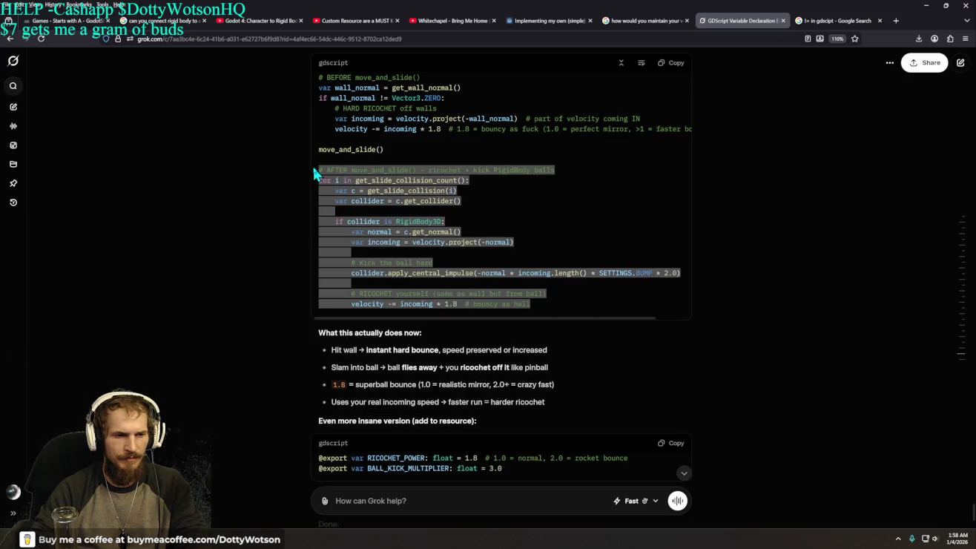
{"action": "right_click", "coordinate": [398, 202]}
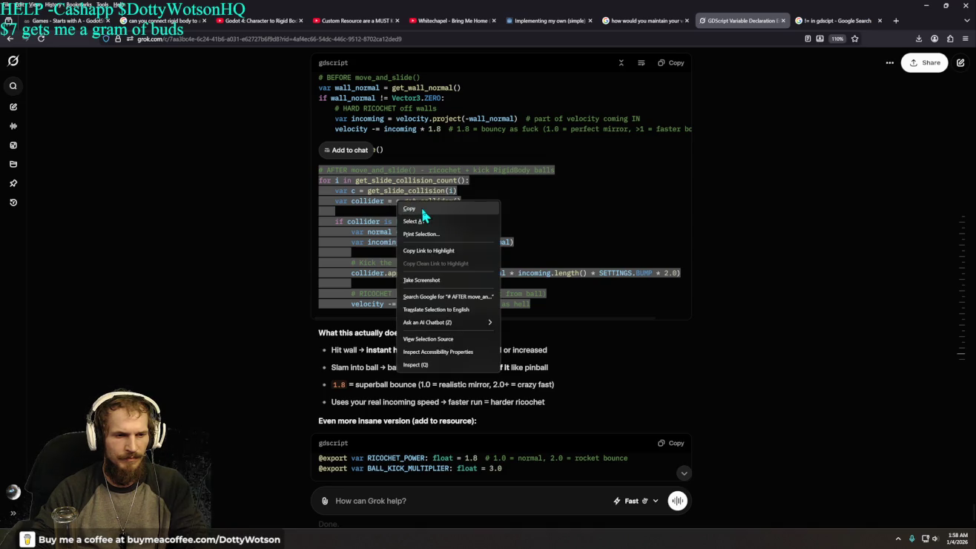
{"action": "left_click", "coordinate": [424, 214]}
{"action": "key", "text": "alt+Tab"}
Comment out the old collision loop on lines 157–161 and paste the ricochet-and-kick block at line 154.
{"action": "scroll", "coordinate": [547, 386], "scroll_direction": "down", "scroll_amount": 4}
{"action": "scroll", "coordinate": [598, 328], "scroll_direction": "up", "scroll_amount": 4}
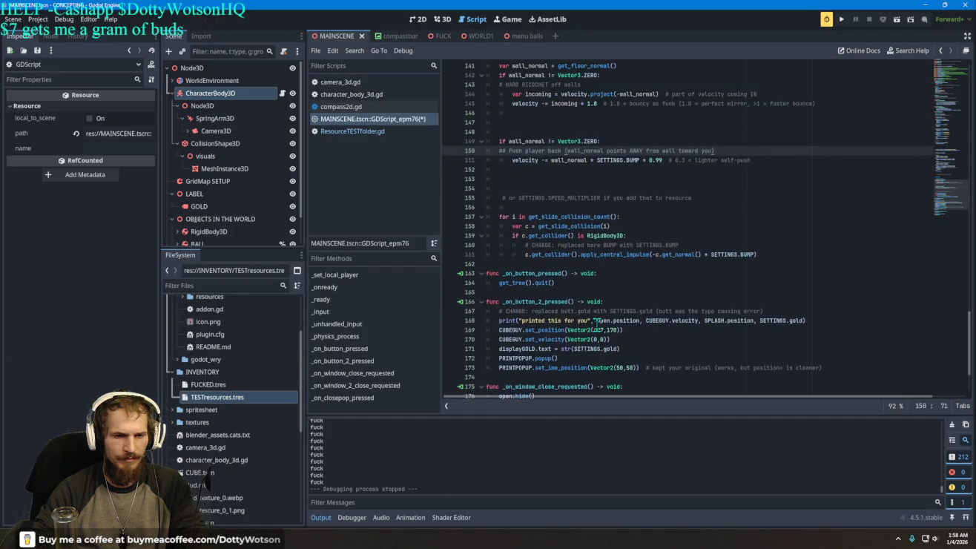
{"action": "mouse_move", "coordinate": [500, 244]}
{"action": "left_mouse_down"}
{"action": "mouse_move", "coordinate": [743, 293]}
{"action": "mouse_move", "coordinate": [767, 284]}
{"action": "left_mouse_up"}
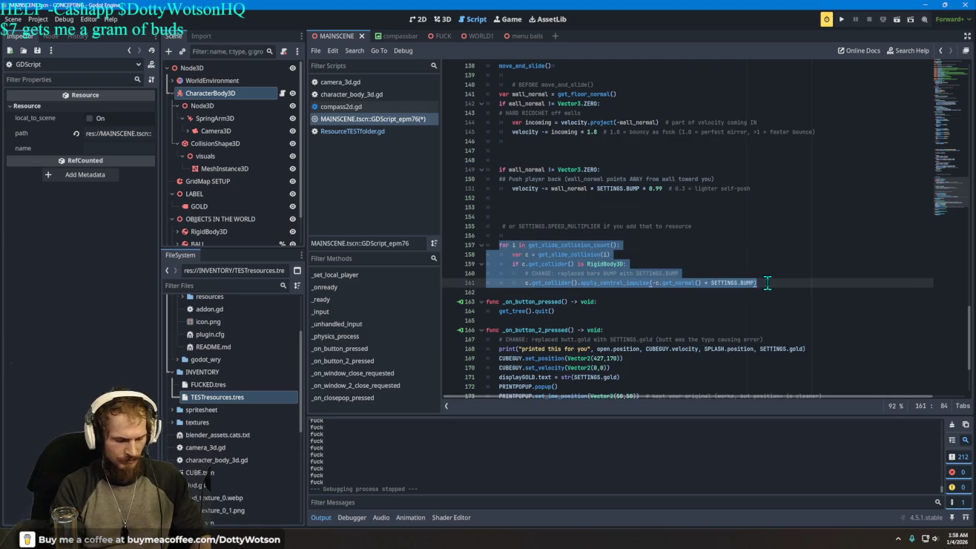
{"action": "key", "text": "ctrl+k"}
{"action": "key", "text": "Up"}
{"action": "key", "text": "Up"}
{"action": "key", "text": "Up"}
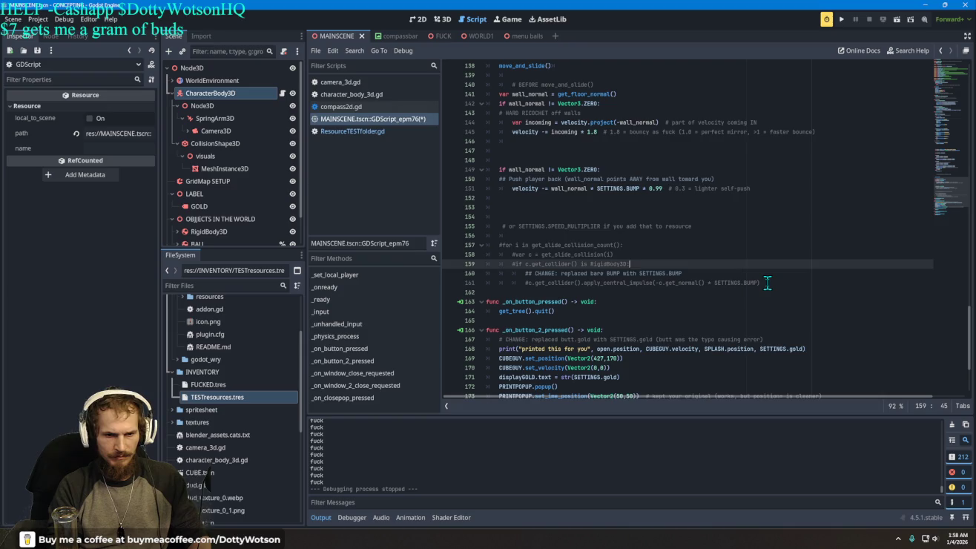
{"action": "key", "text": "Down"}
{"action": "key", "text": "Down"}
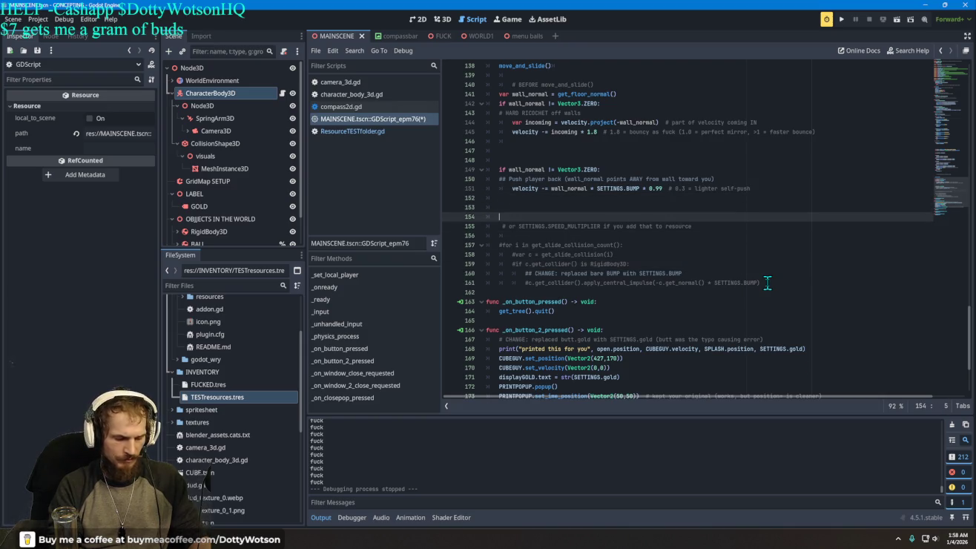
{"action": "key", "text": "ctrl+v"}
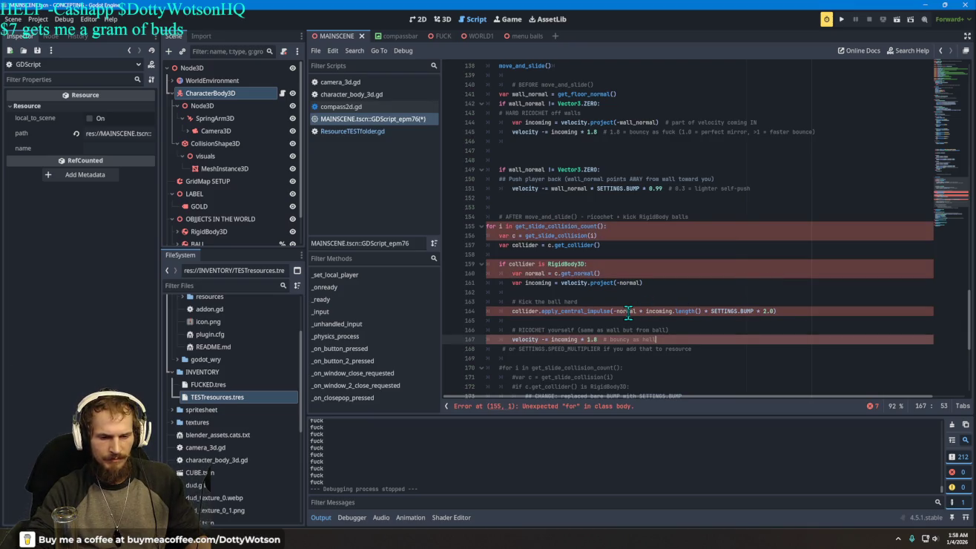
Indent each line of the pasted block until the errors clear, then run the project.
{"action": "left_click", "coordinate": [486, 226]}
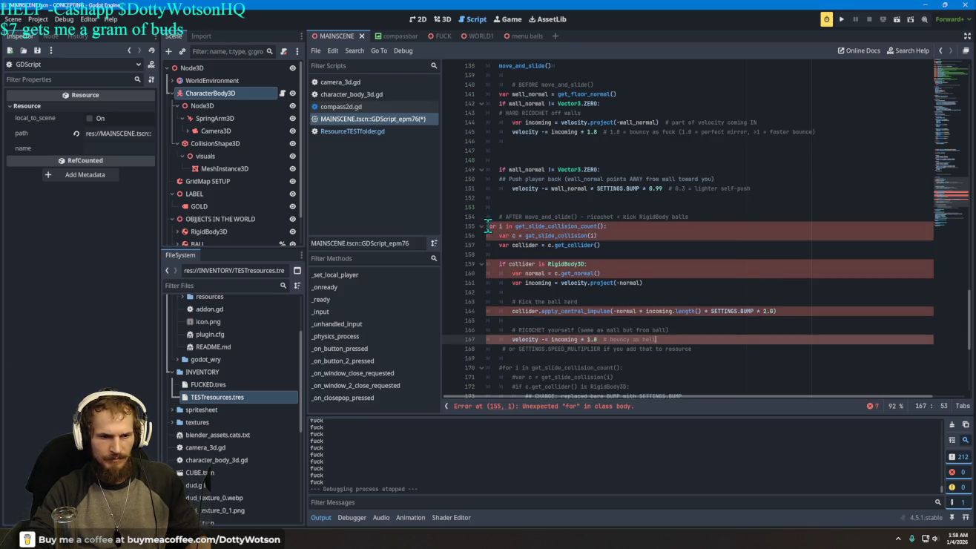
{"action": "key", "text": "Tab"}
{"action": "left_click", "coordinate": [502, 236]}
{"action": "key", "text": "Tab"}
{"action": "left_click", "coordinate": [501, 245]}
{"action": "key", "text": "Tab"}
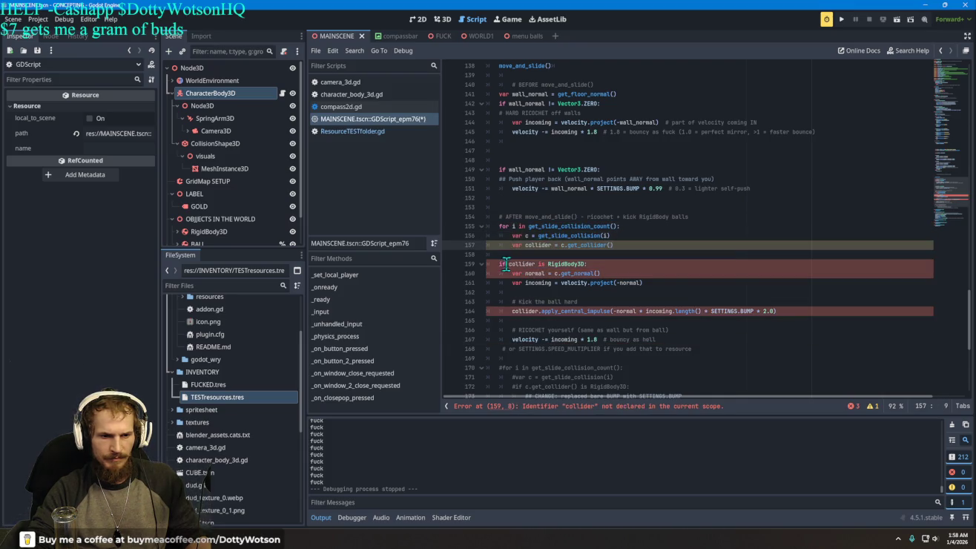
{"action": "left_click", "coordinate": [502, 264]}
{"action": "key", "text": "Tab"}
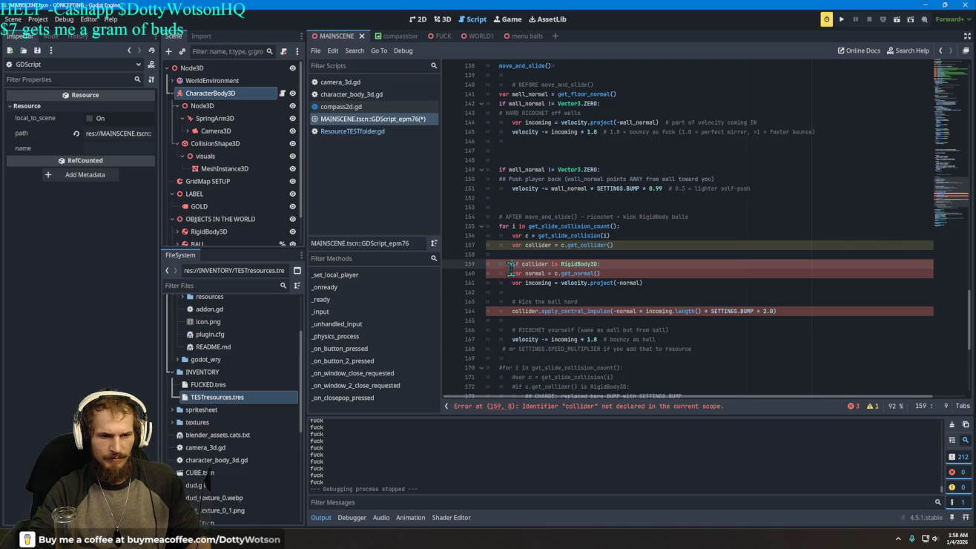
{"action": "left_click", "coordinate": [512, 273]}
{"action": "key", "text": "Tab"}
{"action": "left_click", "coordinate": [514, 282]}
{"action": "key", "text": "Tab"}
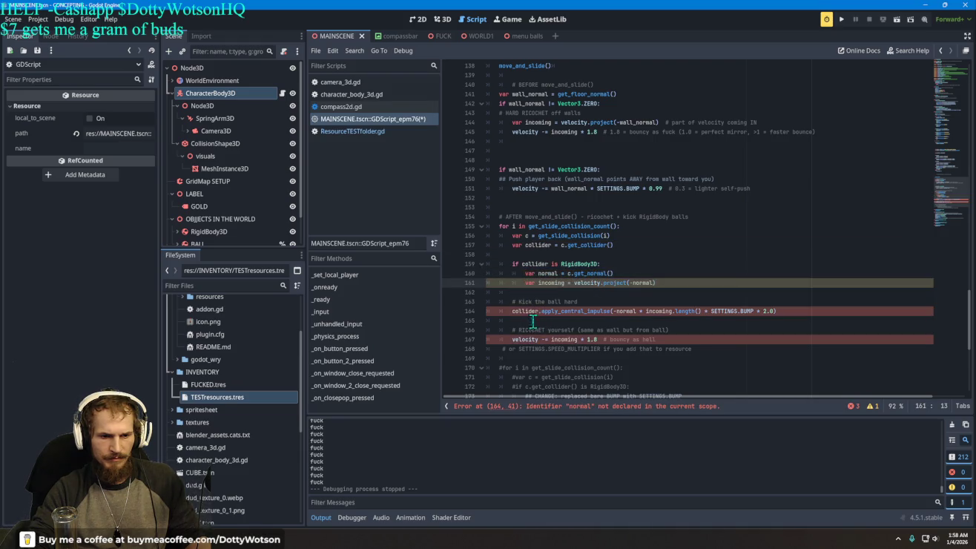
{"action": "left_click", "coordinate": [509, 312]}
{"action": "key", "text": "Tab"}
{"action": "left_click", "coordinate": [511, 339]}
{"action": "key", "text": "Tab"}
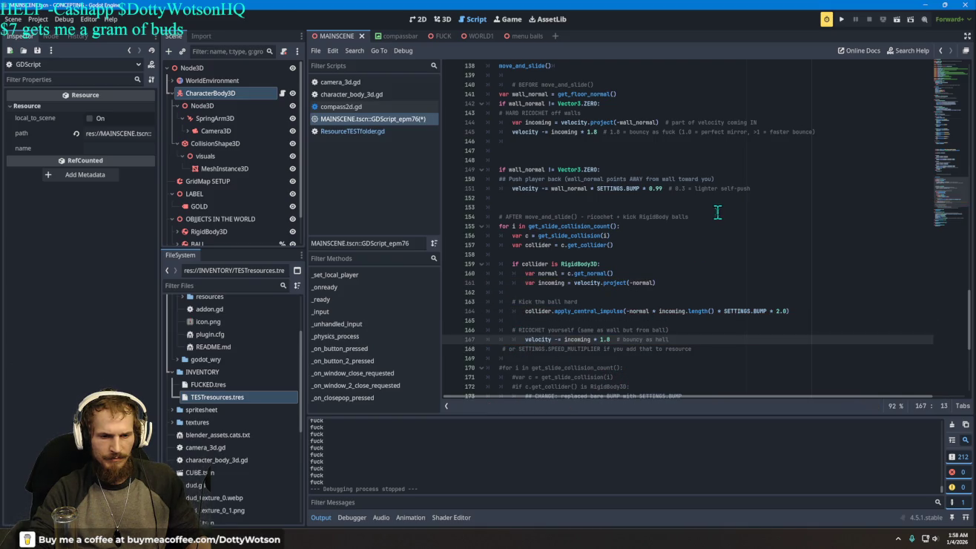
{"action": "left_click", "coordinate": [841, 19]}
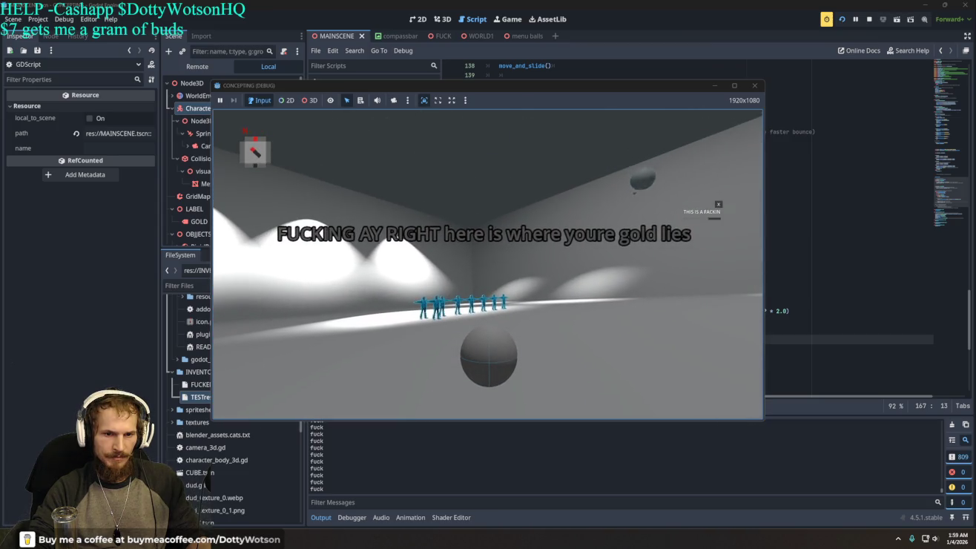
After testing the bouncy ricochet, open the in-game menu and quit the game.
{"action": "key", "text": "Escape"}
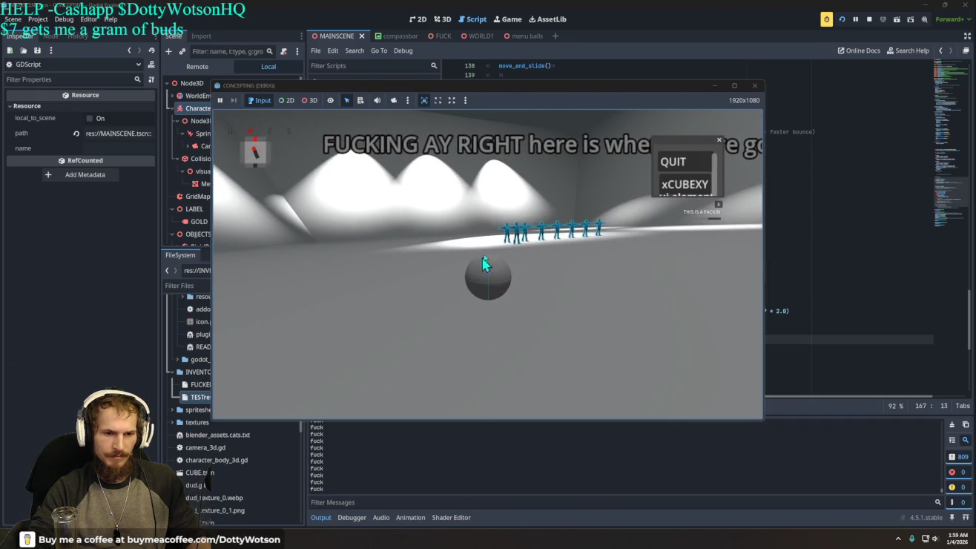
{"action": "left_click", "coordinate": [702, 164]}
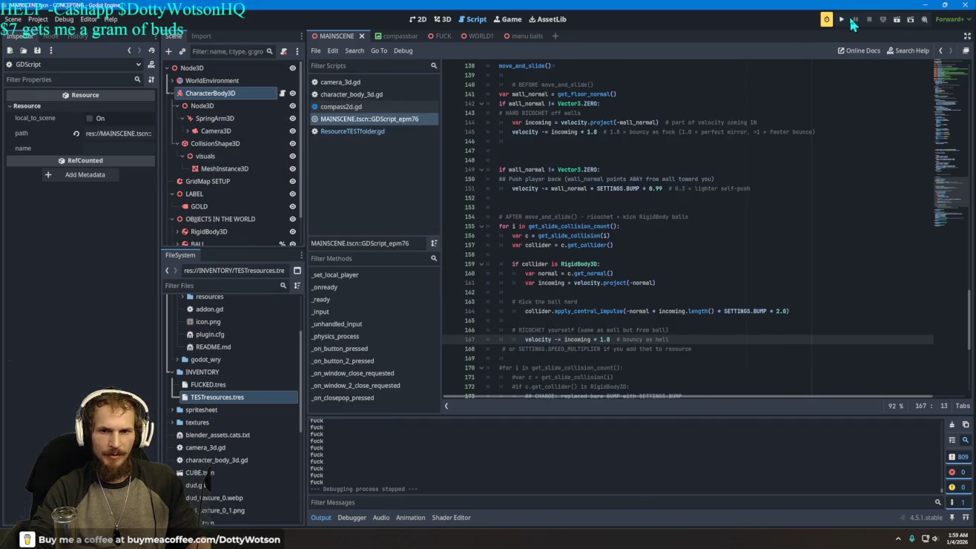
Change line 167's ricochet multiplier from 1.8 to 1 and relaunch the game.
{"action": "scroll", "coordinate": [622, 239], "scroll_direction": "down", "scroll_amount": 4}
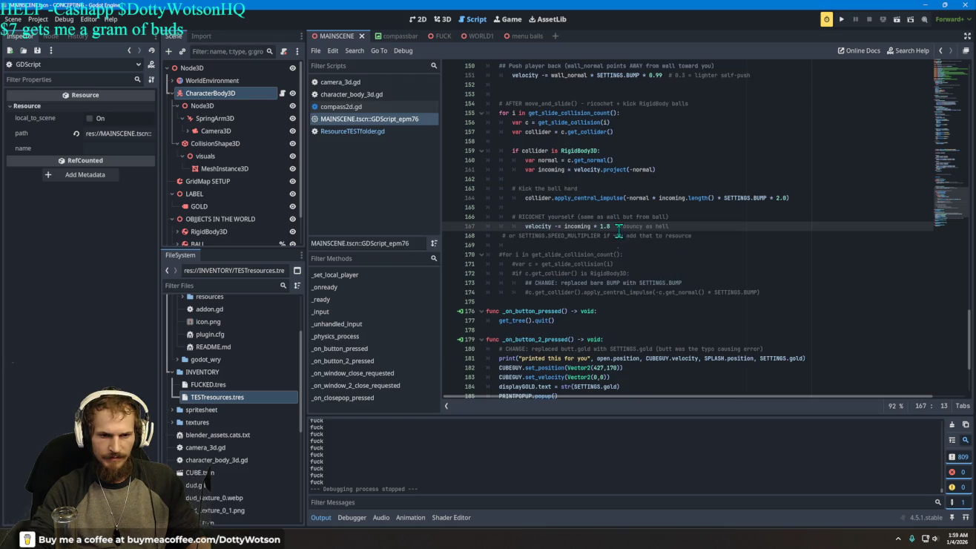
{"action": "key", "text": "BackSpace"}
{"action": "key", "text": "BackSpace"}
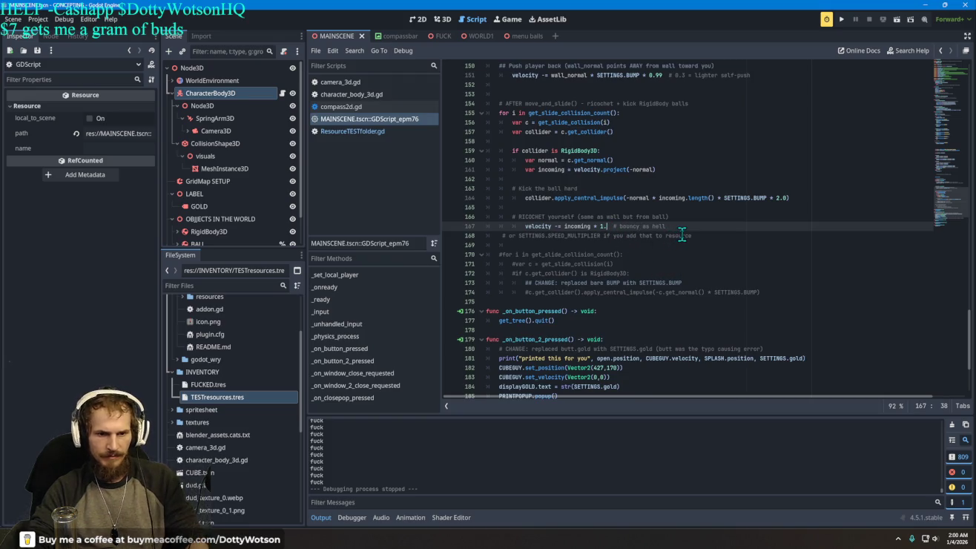
{"action": "left_click", "coordinate": [841, 20]}
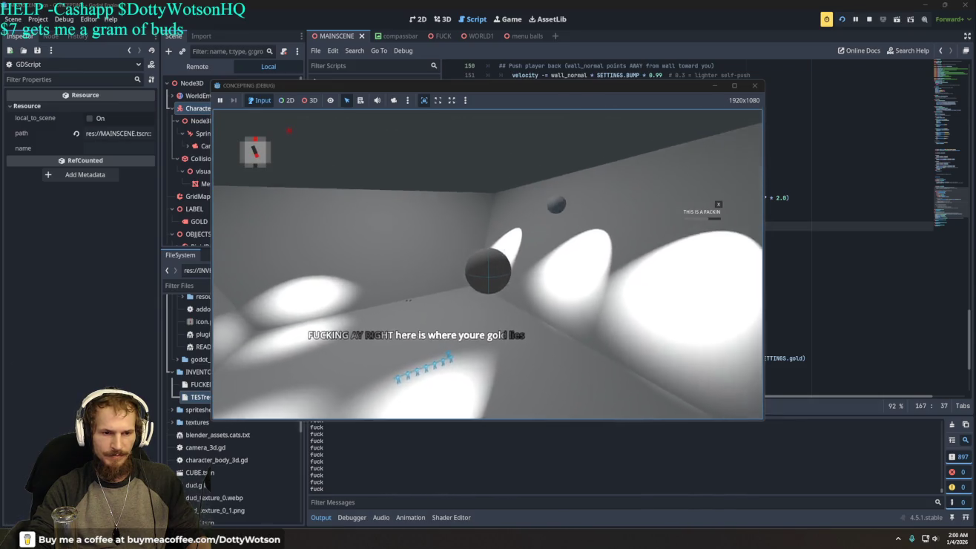
Press the xCUBEXY counter button so gold reads 3.0, walk toward the wall, then quit the game.
{"action": "key", "text": "Escape"}
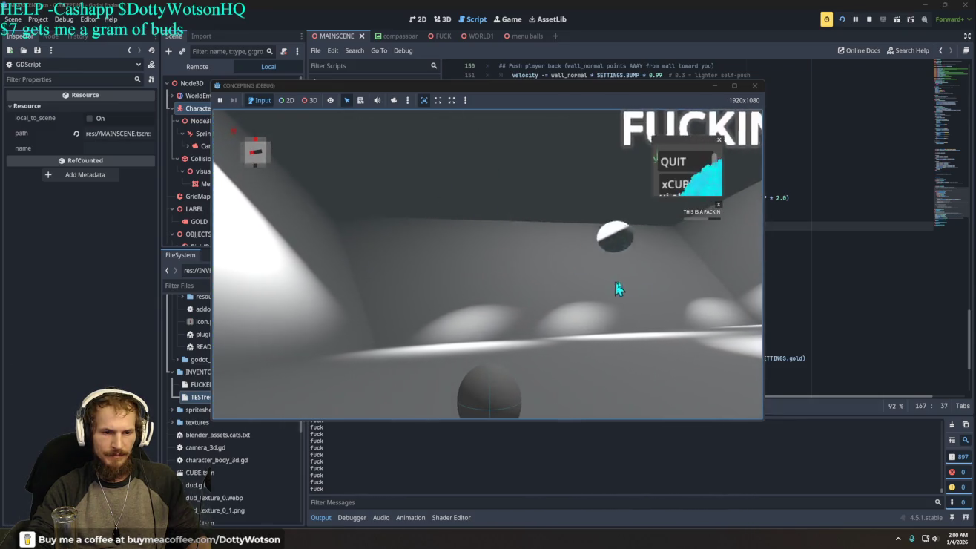
{"action": "left_click", "coordinate": [679, 189]}
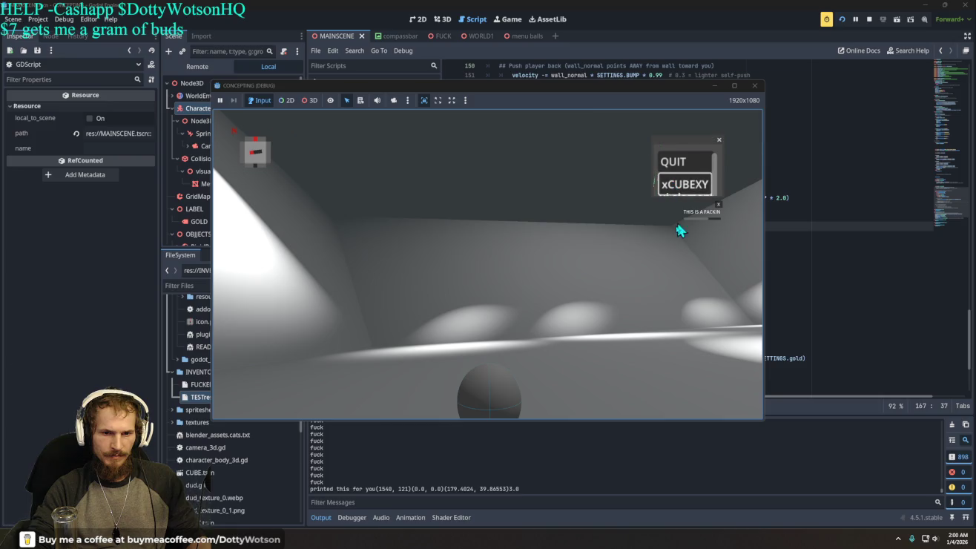
{"action": "left_click", "coordinate": [718, 140]}
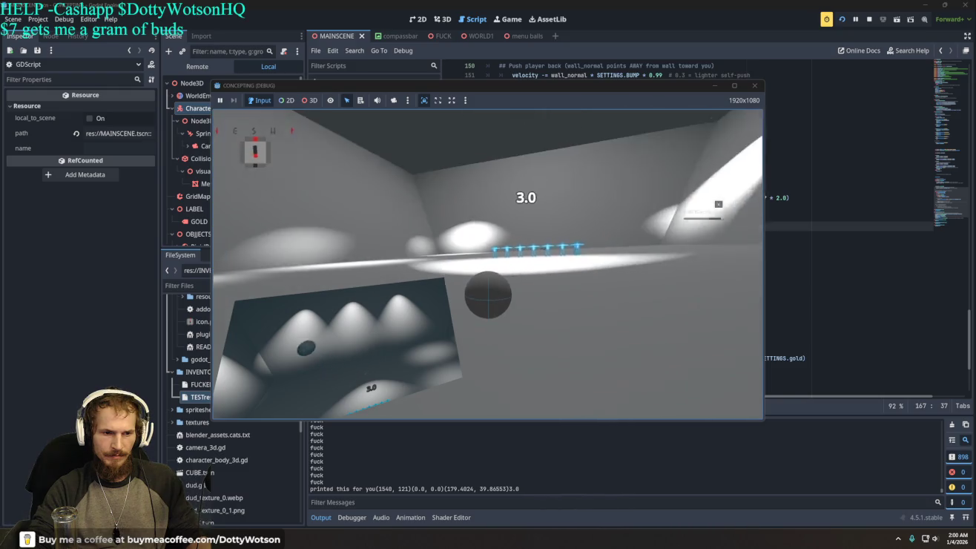
{"action": "key", "text": "w"}
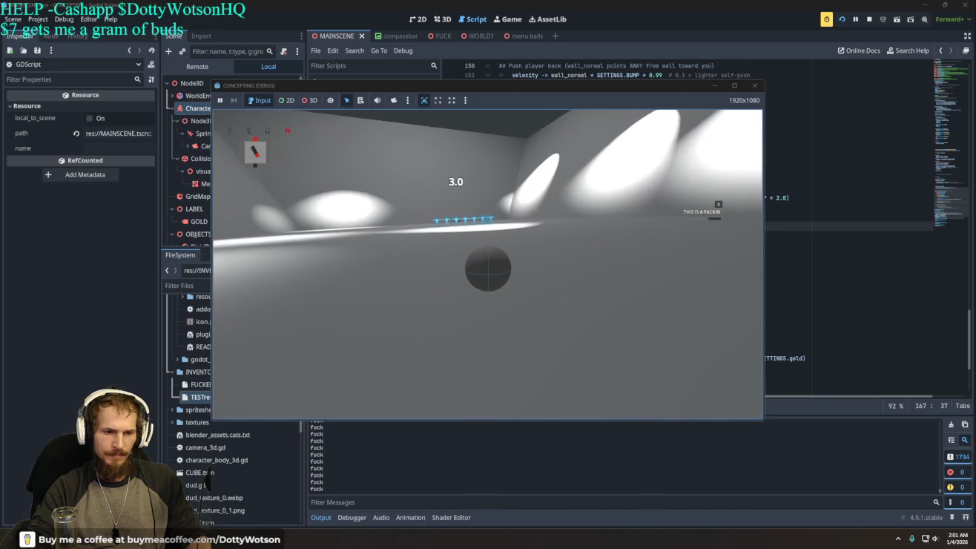
{"action": "key", "text": "Escape"}
{"action": "left_click", "coordinate": [695, 158]}
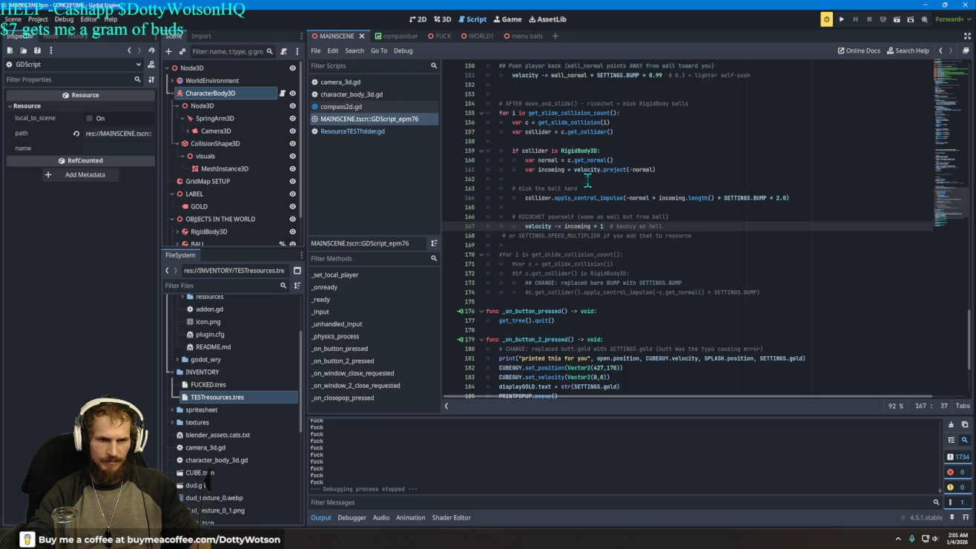
Move 'var wall_normal = get_floor_normal()' from line 141 up to line 136, then run the game.
{"action": "scroll", "coordinate": [600, 201], "scroll_direction": "down", "scroll_amount": 1}
{"action": "scroll", "coordinate": [606, 192], "scroll_direction": "up", "scroll_amount": 3}
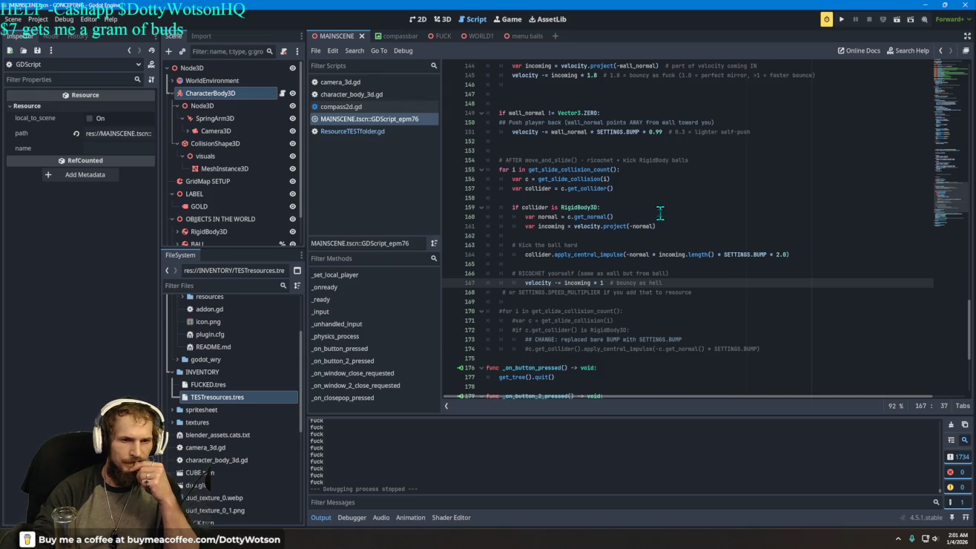
{"action": "scroll", "coordinate": [662, 204], "scroll_direction": "up", "scroll_amount": 1}
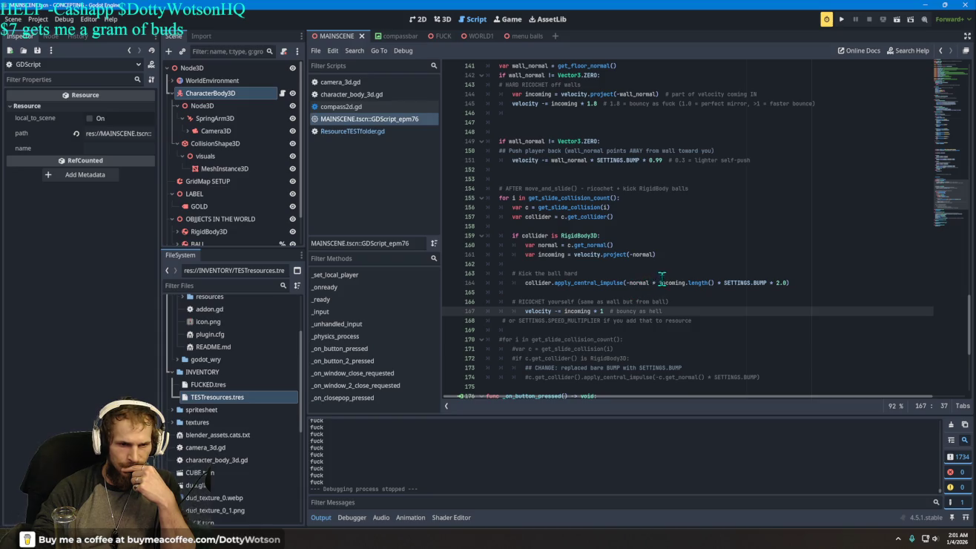
{"action": "scroll", "coordinate": [662, 277], "scroll_direction": "up", "scroll_amount": 3}
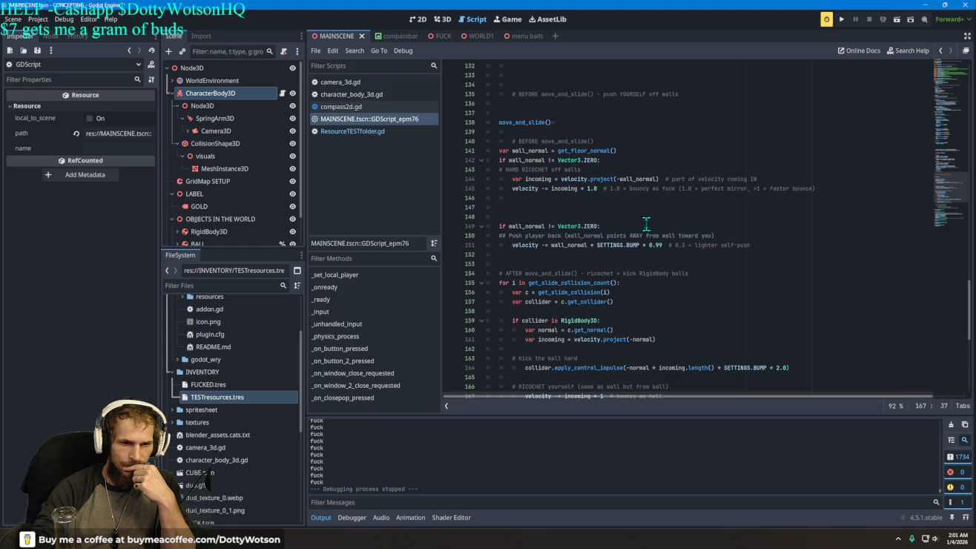
{"action": "left_click", "coordinate": [610, 150]}
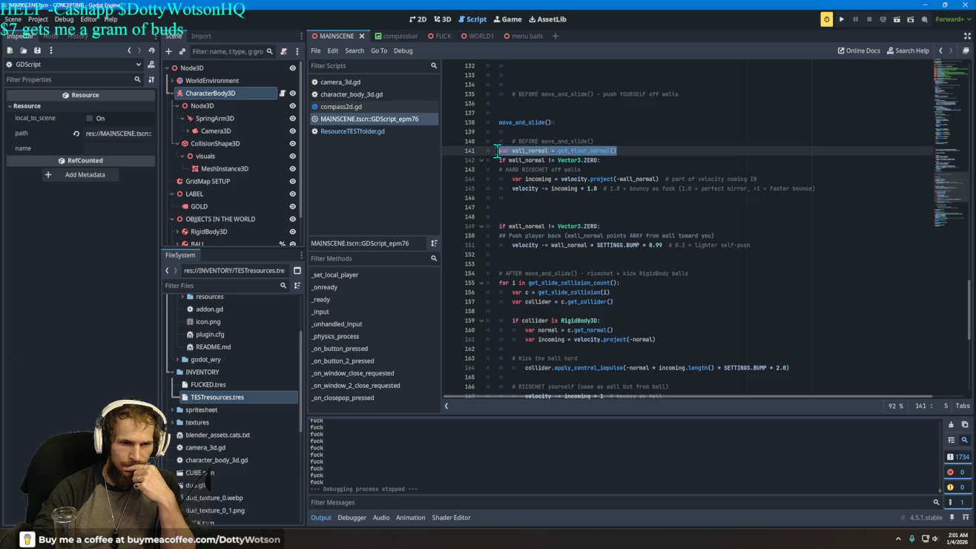
{"action": "left_click_drag", "start_coordinate": [538, 150], "coordinate": [535, 101]}
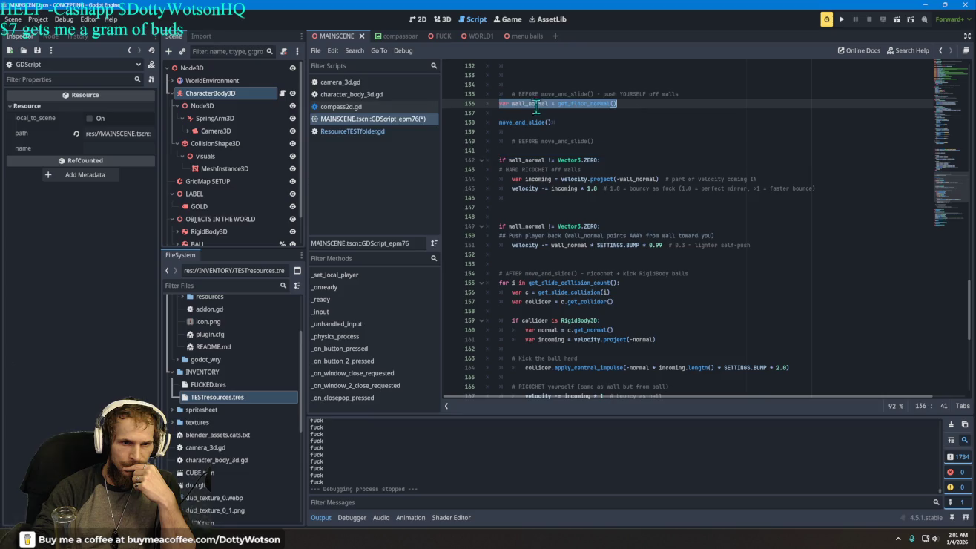
{"action": "left_click", "coordinate": [842, 20]}
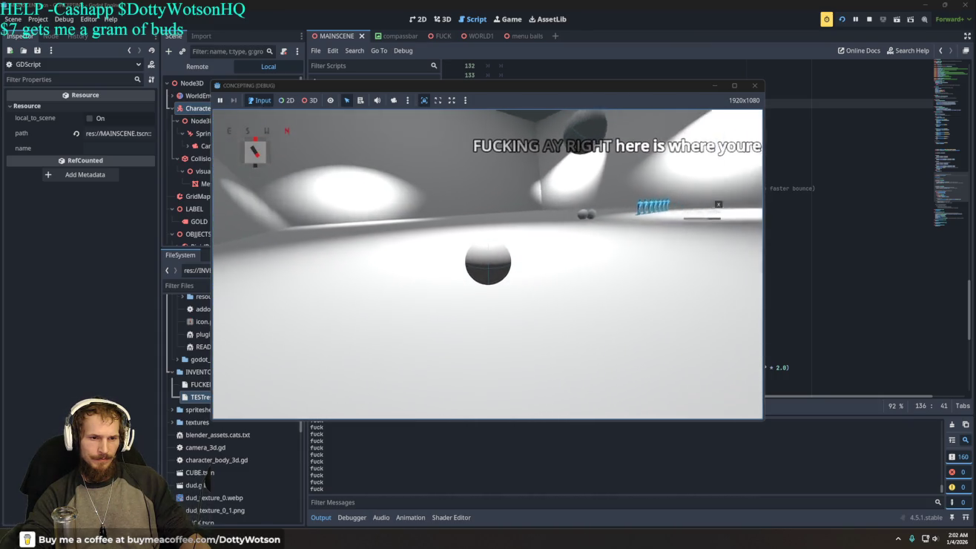
Quit the playtest, rerun it, then negate wall_normal in line 144's project() call.
{"action": "key", "text": "Escape"}
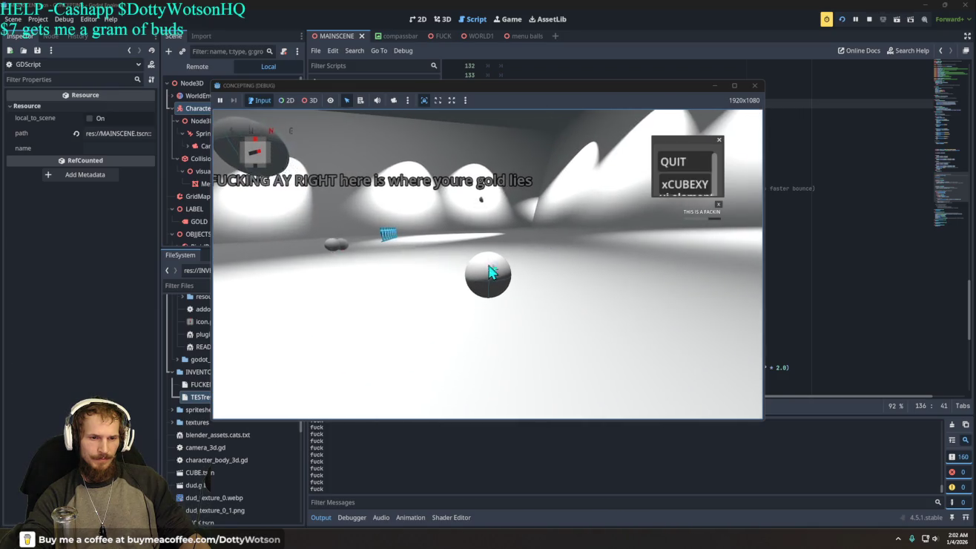
{"action": "left_click", "coordinate": [671, 158]}
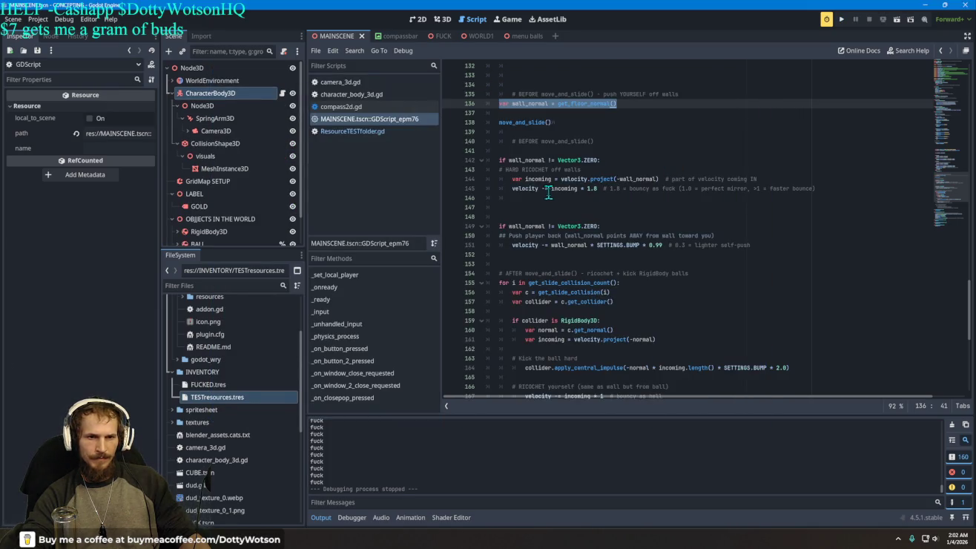
{"action": "left_click", "coordinate": [620, 178]}
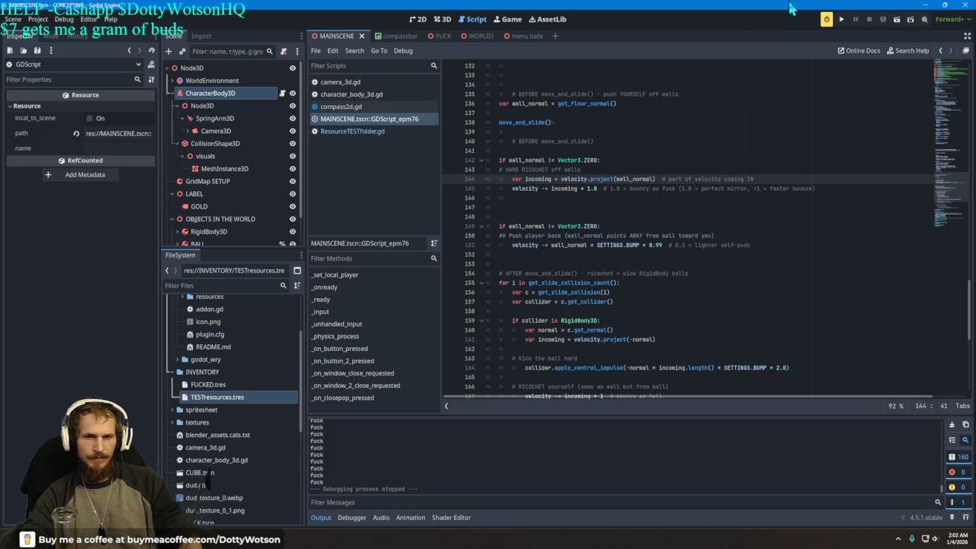
{"action": "left_click", "coordinate": [840, 20]}
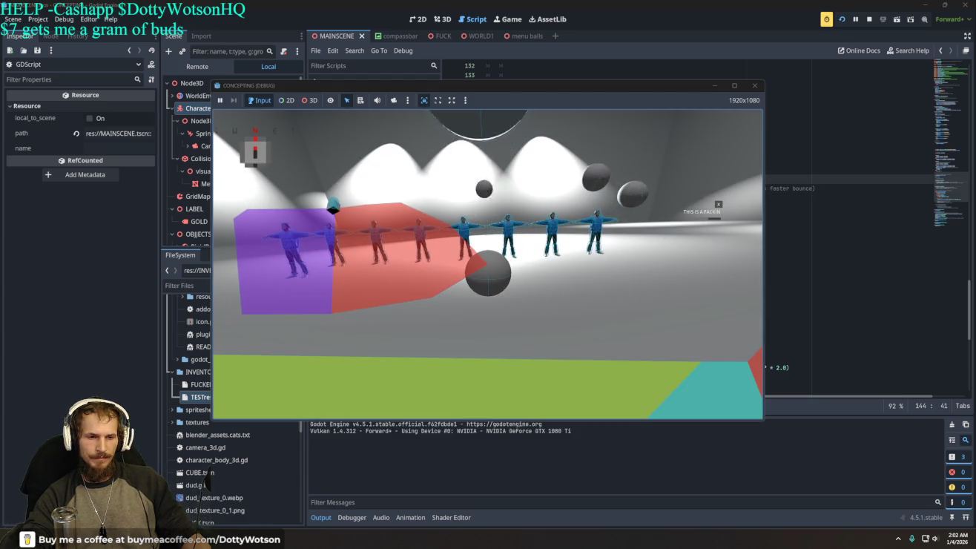
{"action": "left_click", "coordinate": [688, 161]}
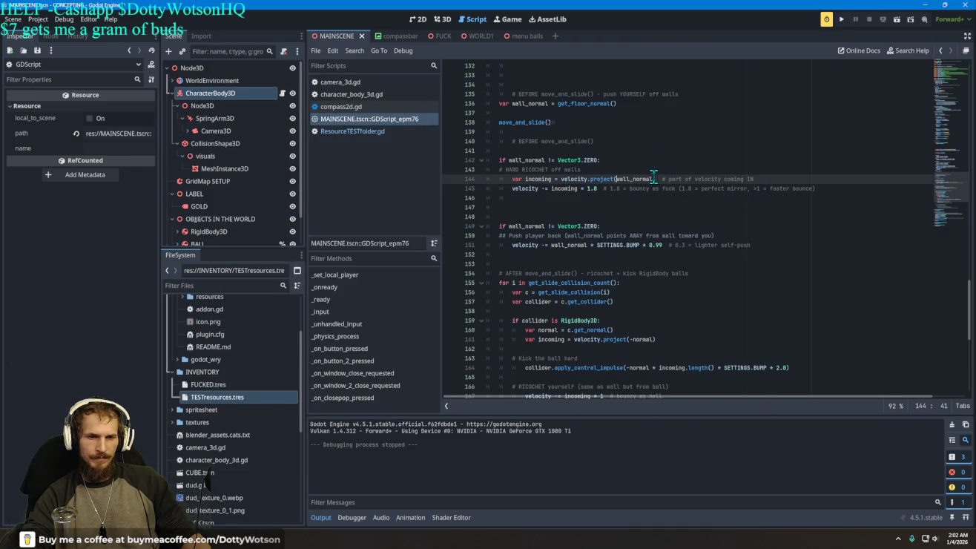
{"action": "type", "text": "-"}
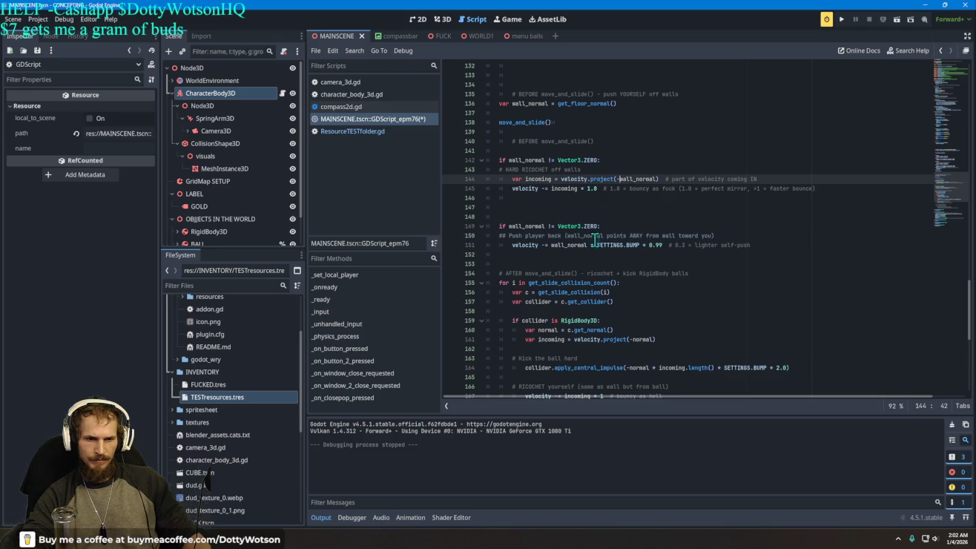
Save and run the game from line 151 to test the wall bounce, then quit it.
{"action": "left_click", "coordinate": [648, 245]}
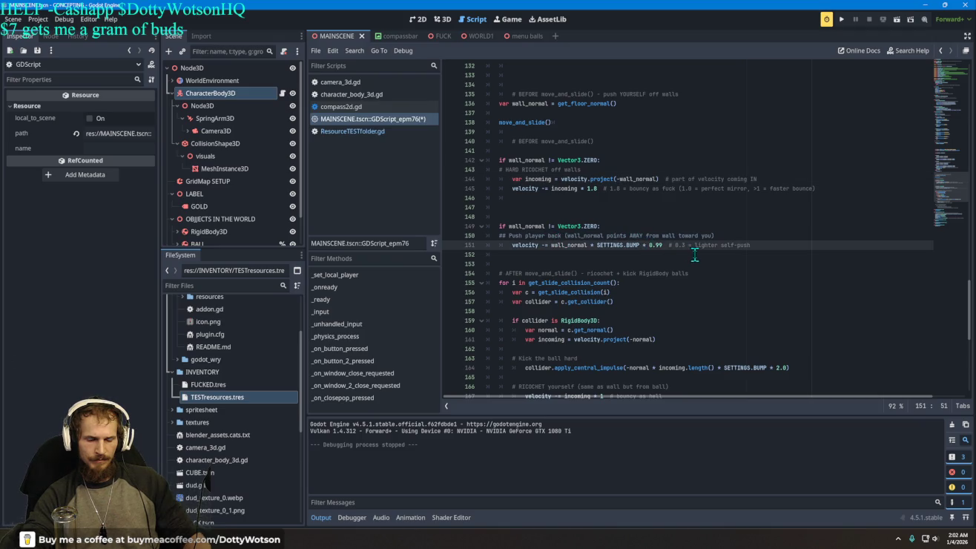
{"action": "type", "text": "-"}
{"action": "left_click", "coordinate": [843, 17]}
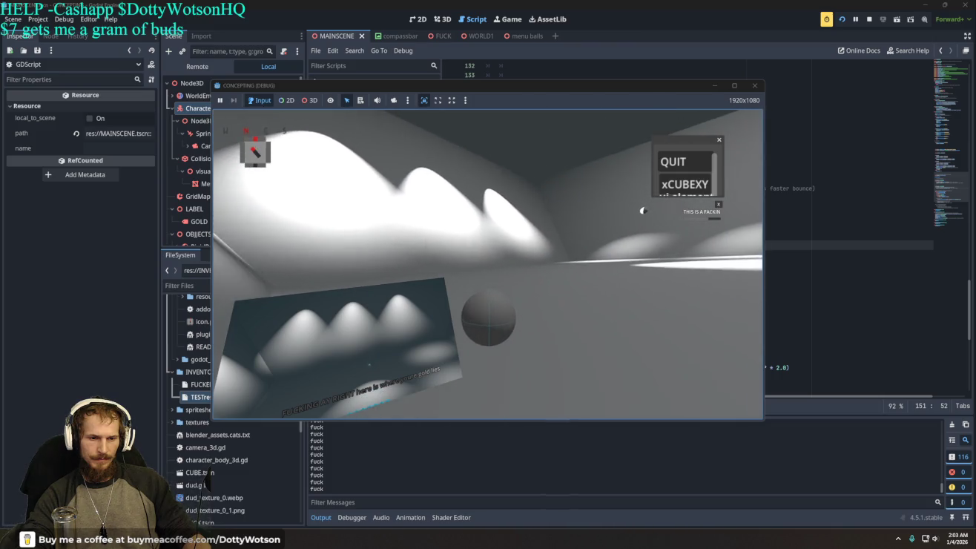
{"action": "left_click", "coordinate": [672, 168]}
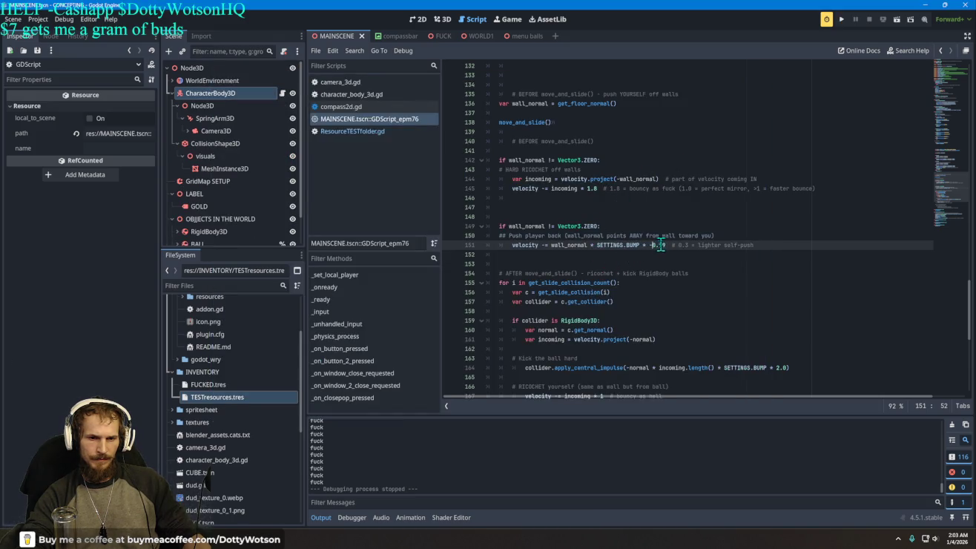
Remove the decimal point from line 151's -0.99 push factor and rerun the game.
{"action": "key", "text": "BackSpace"}
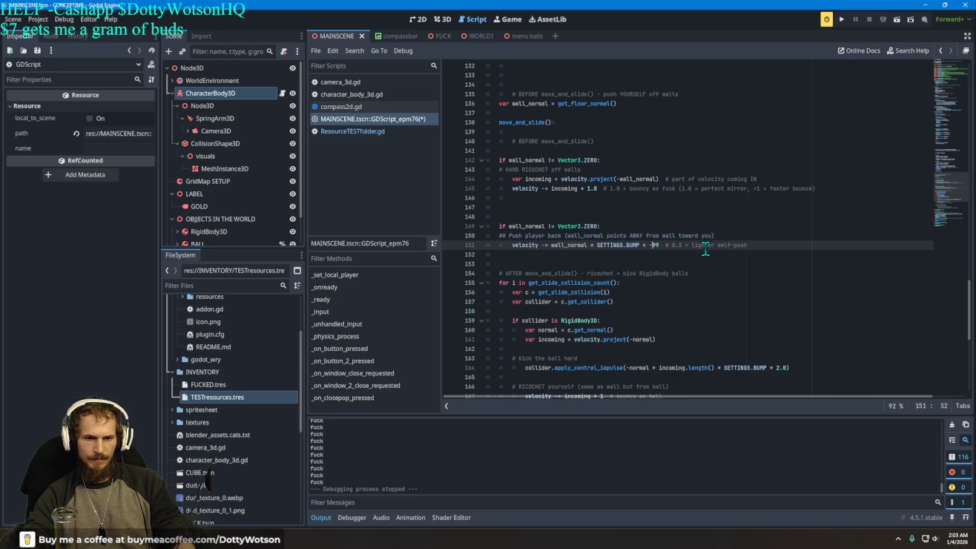
{"action": "left_click", "coordinate": [841, 19]}
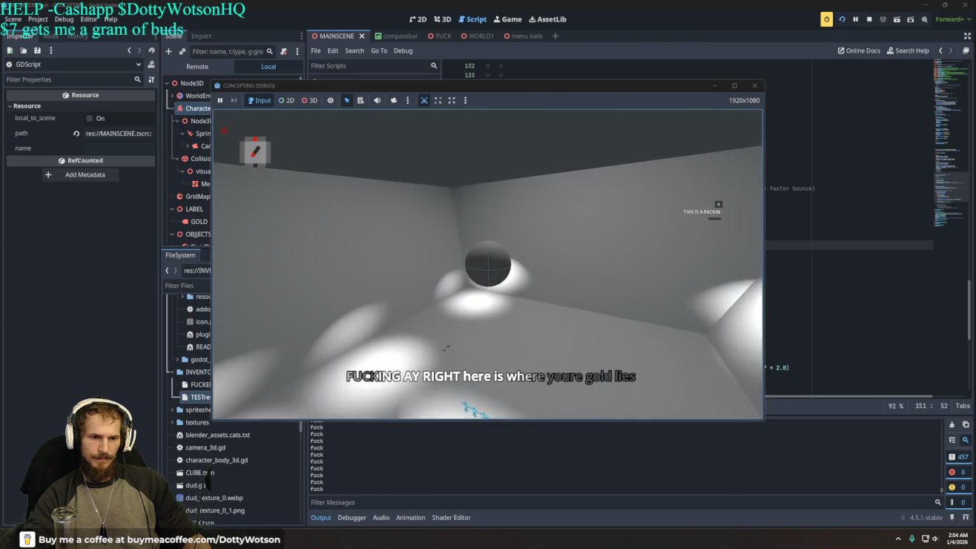
Show the in-game QUIT/xCUBEXY menu panel and drag it around the game window.
{"action": "key", "text": "F8"}
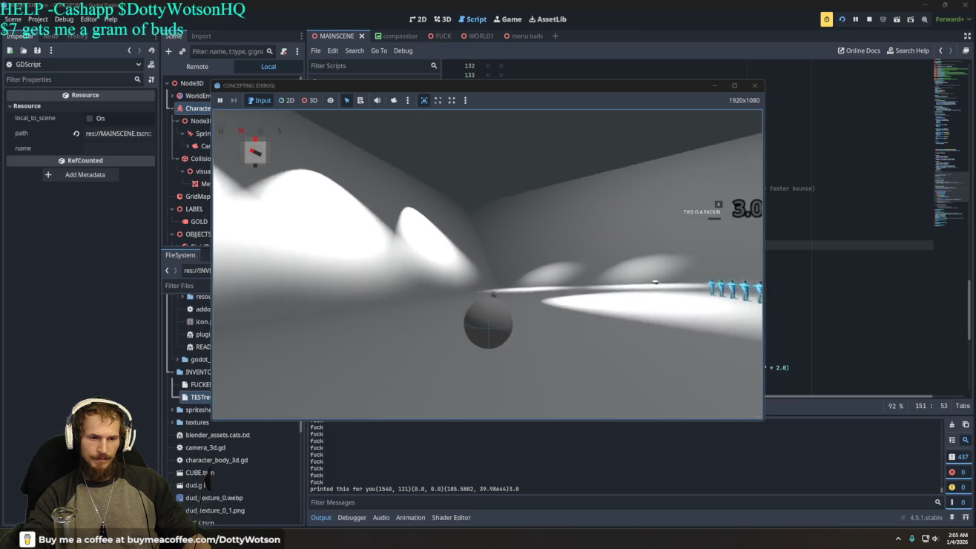
{"action": "key", "text": "Escape"}
{"action": "mouse_move", "coordinate": [690, 145]}
{"action": "left_mouse_down"}
{"action": "mouse_move", "coordinate": [294, 149]}
{"action": "mouse_move", "coordinate": [427, 124]}
{"action": "mouse_move", "coordinate": [703, 122]}
{"action": "left_mouse_up"}
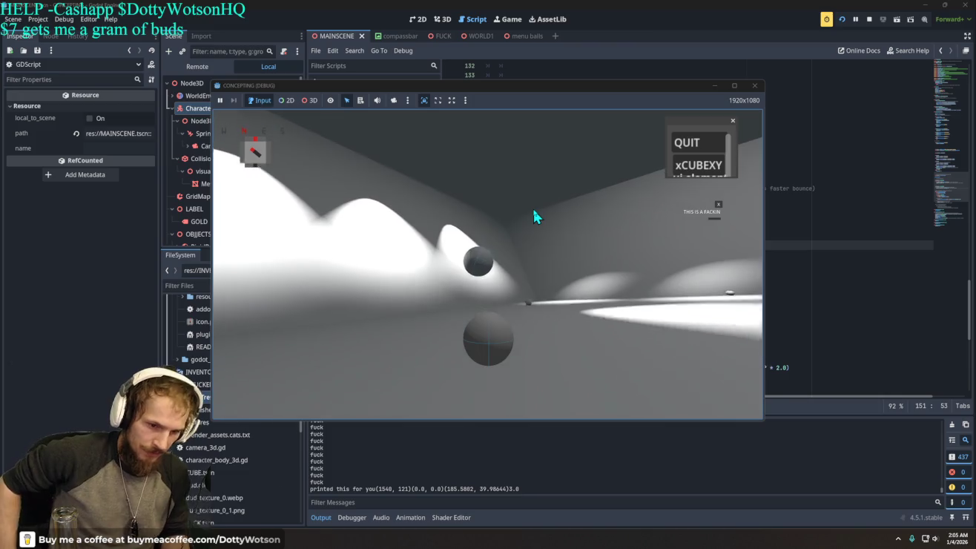
Try the in-game menu's xCUBEXY option, close and reopen the menu, then choose QUIT.
{"action": "left_click", "coordinate": [692, 121]}
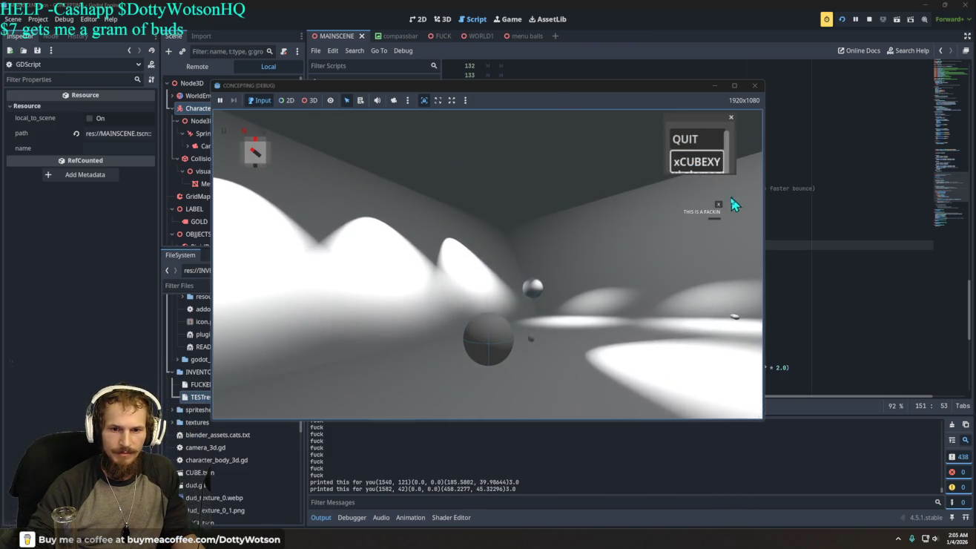
{"action": "left_click", "coordinate": [714, 195]}
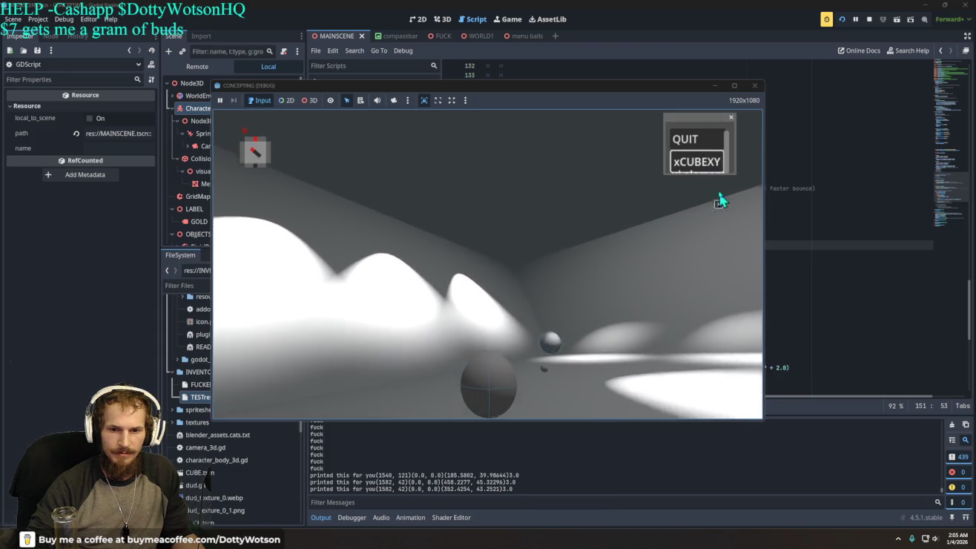
{"action": "left_click", "coordinate": [720, 205]}
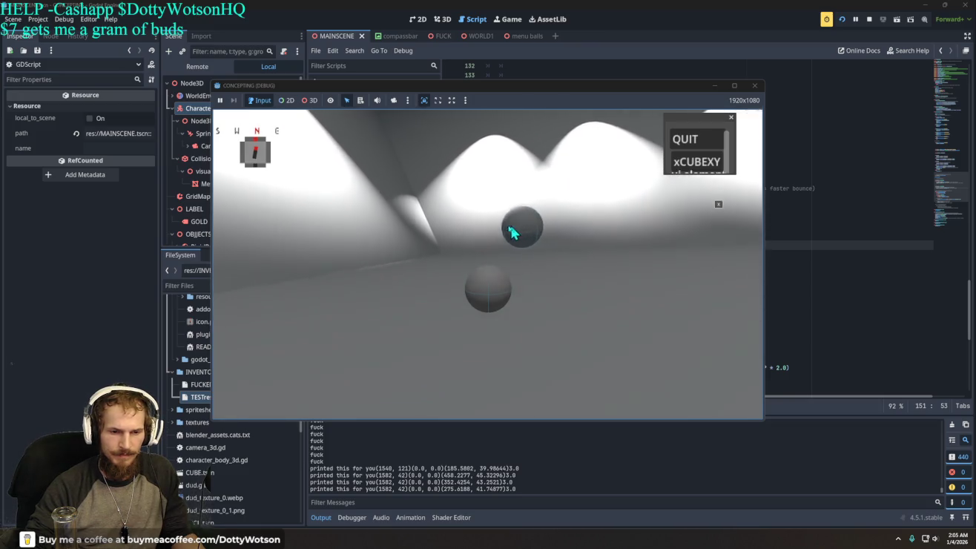
{"action": "left_click", "coordinate": [731, 119]}
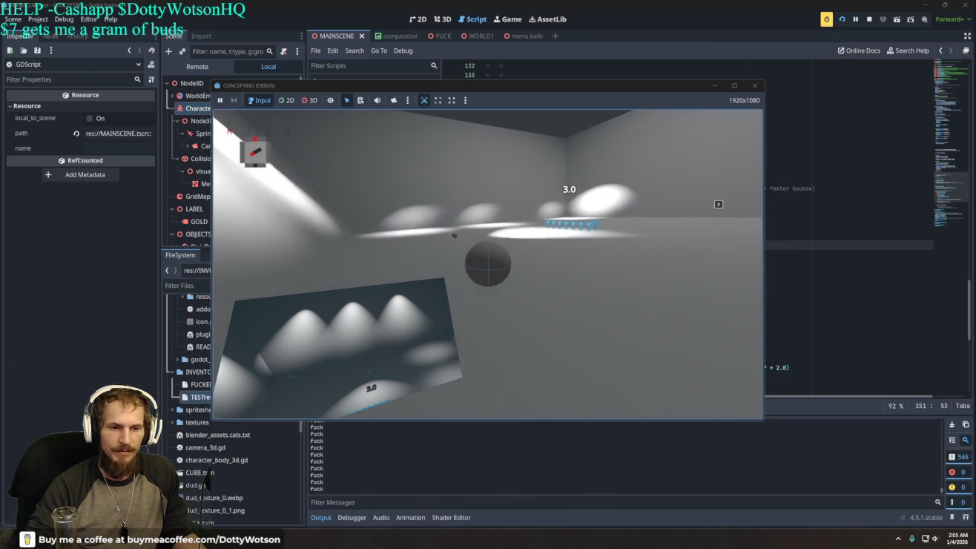
{"action": "key", "text": "Escape"}
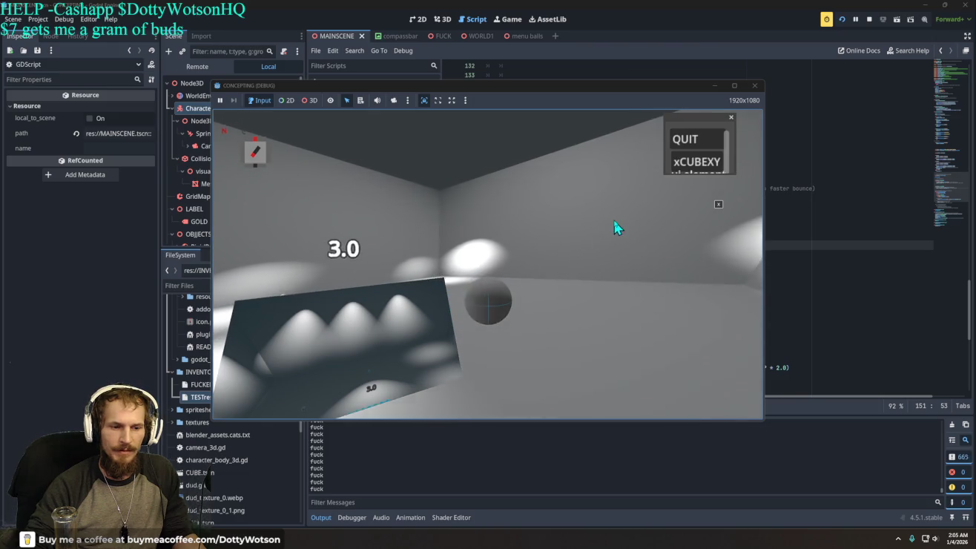
{"action": "left_click", "coordinate": [693, 139]}
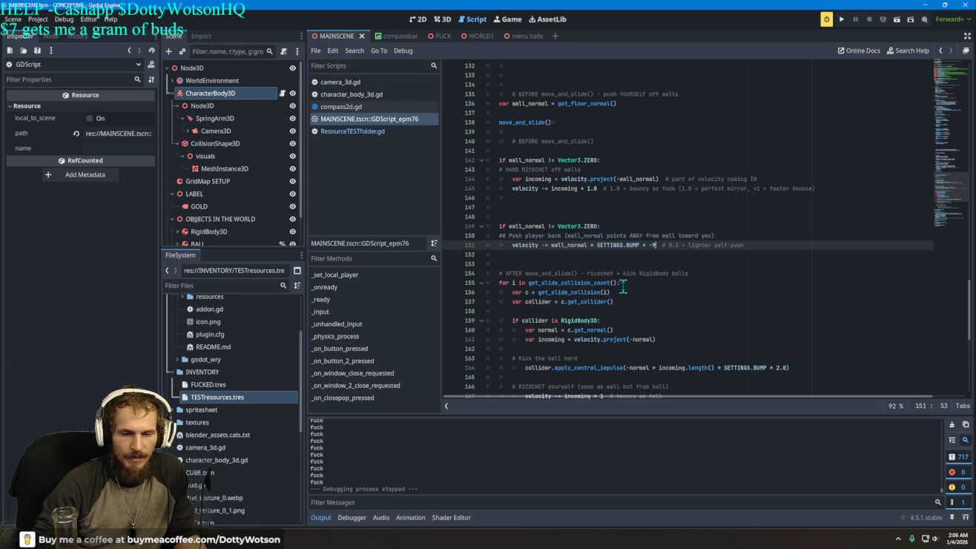
Scroll through the collision script, then switch to the main scene's 3D workspace.
{"action": "scroll", "coordinate": [623, 276], "scroll_direction": "up", "scroll_amount": 5}
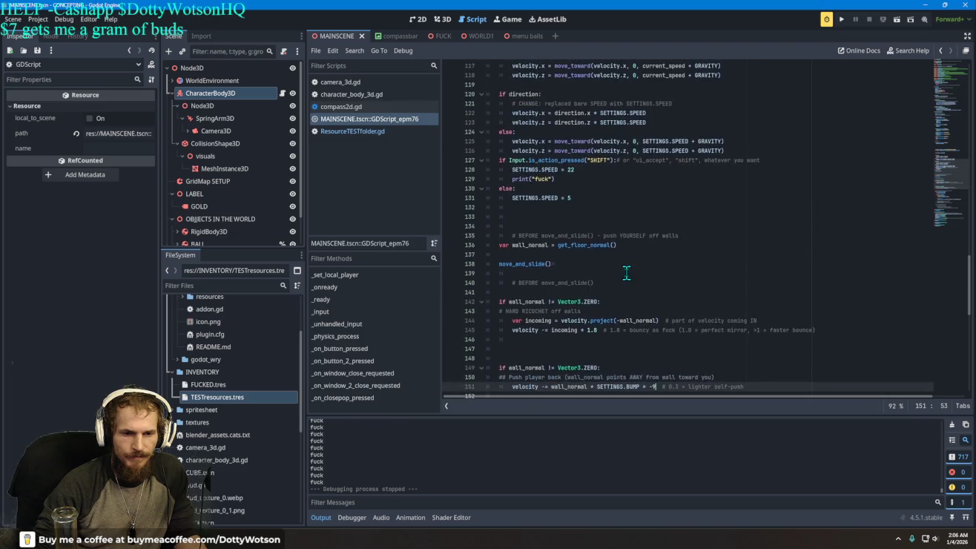
{"action": "scroll", "coordinate": [627, 274], "scroll_direction": "down", "scroll_amount": 4}
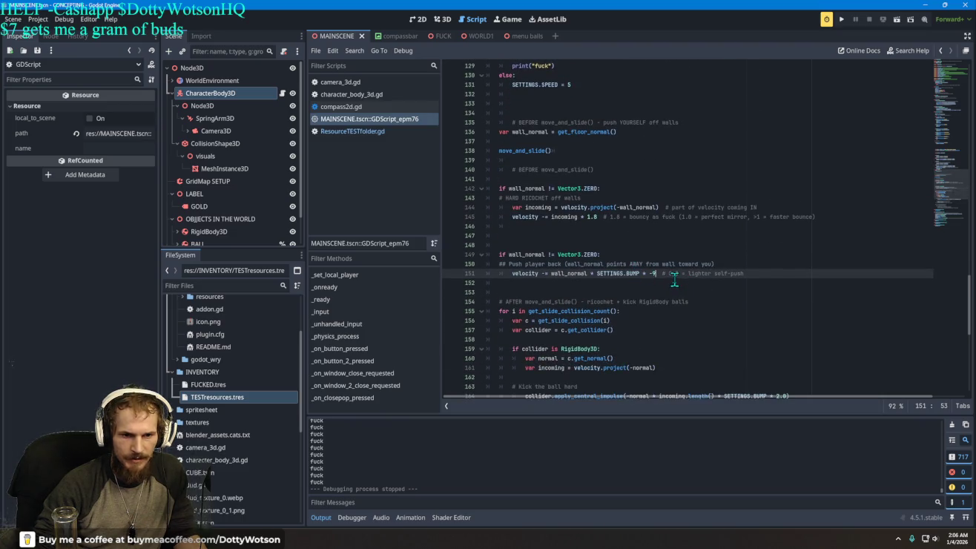
{"action": "scroll", "coordinate": [674, 279], "scroll_direction": "up", "scroll_amount": 5}
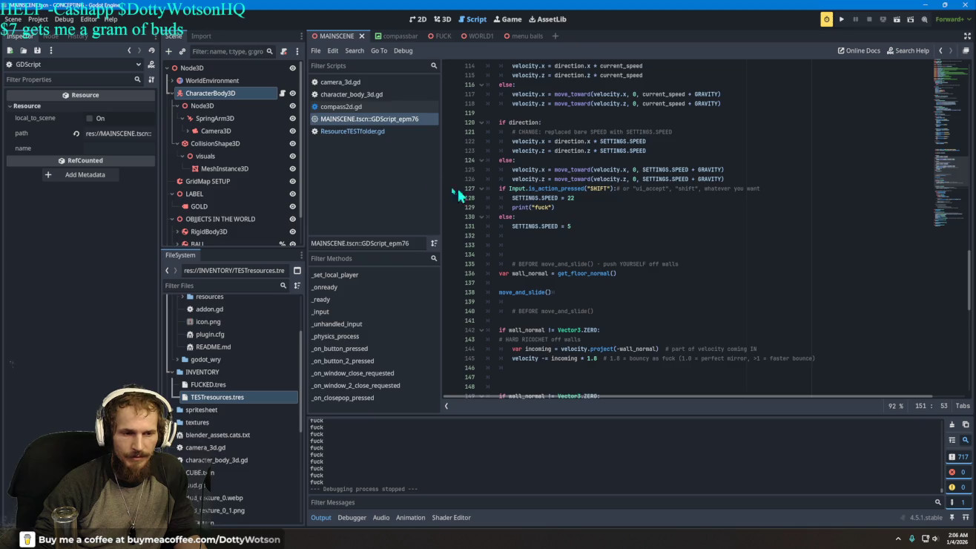
{"action": "left_click", "coordinate": [443, 20]}
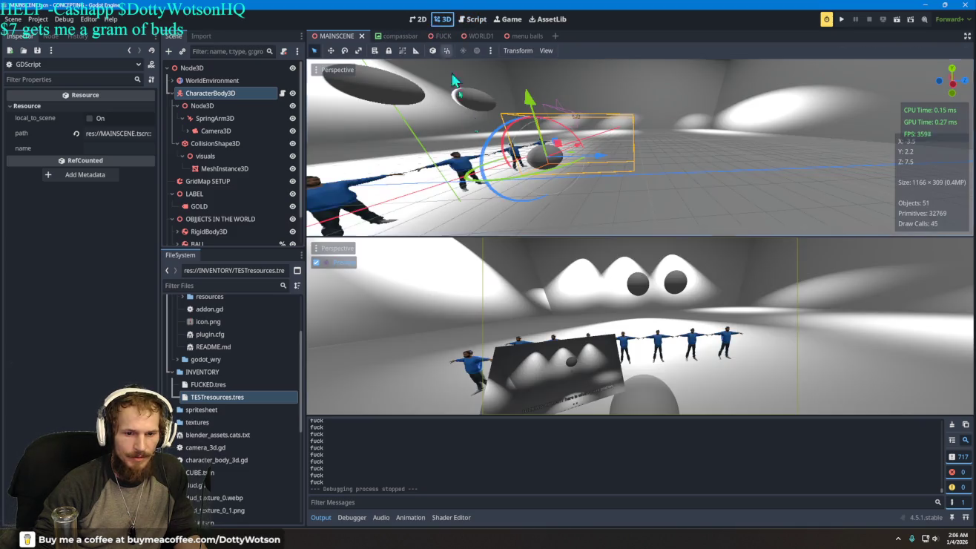
Zoom the 3D viewport out to show the whole room around CharacterBody3D and the gold label.
{"action": "scroll", "coordinate": [591, 158], "scroll_direction": "down", "scroll_amount": 10}
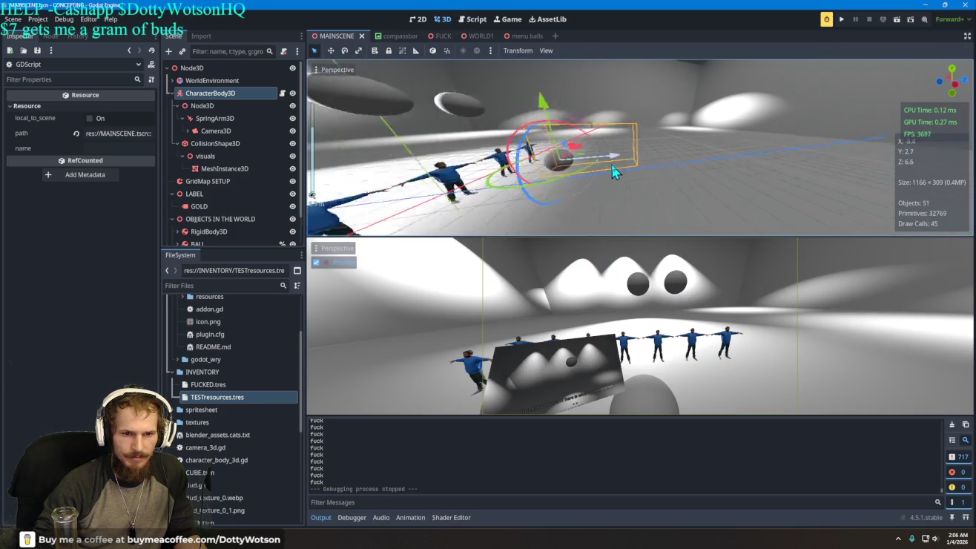
{"action": "scroll", "coordinate": [623, 169], "scroll_direction": "down", "scroll_amount": 4}
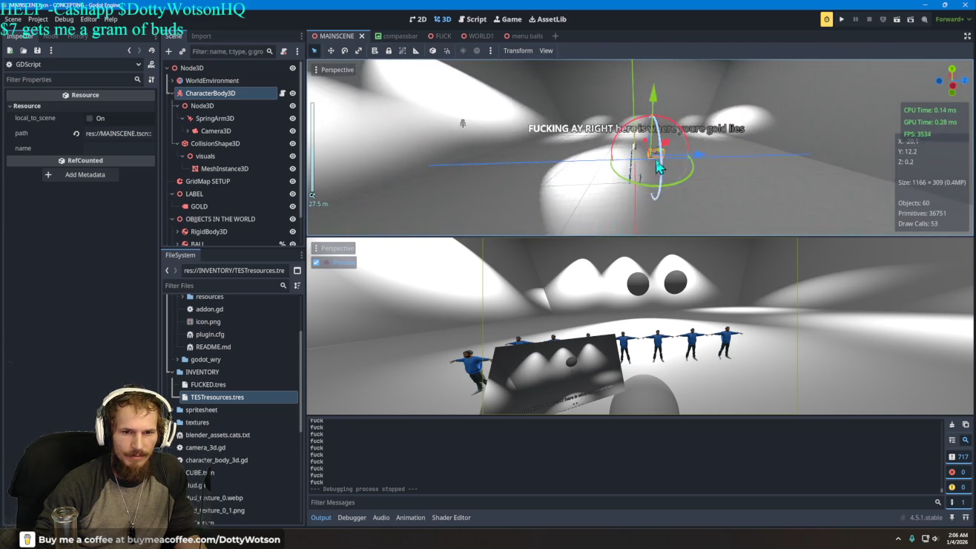
{"action": "scroll", "coordinate": [691, 162], "scroll_direction": "down", "scroll_amount": 4}
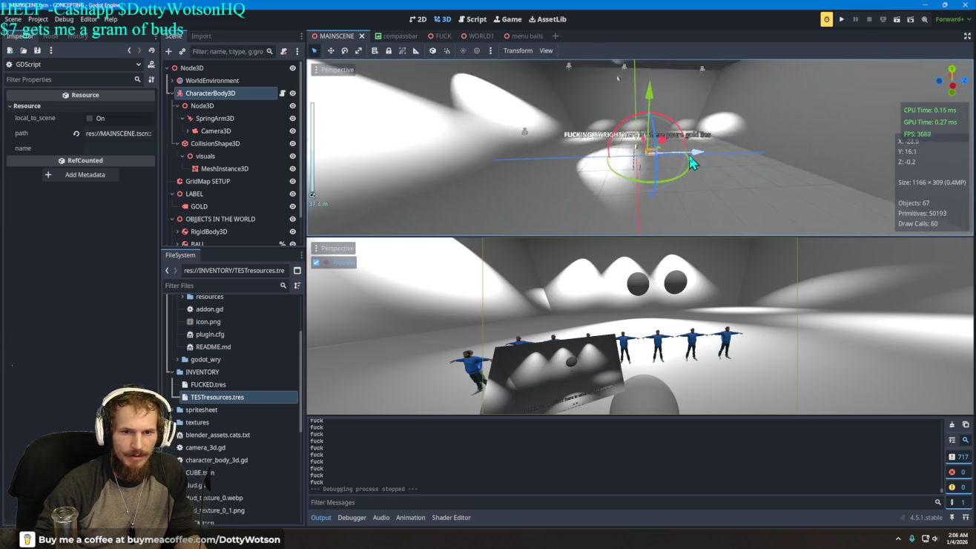
{"action": "scroll", "coordinate": [698, 161], "scroll_direction": "up", "scroll_amount": 2}
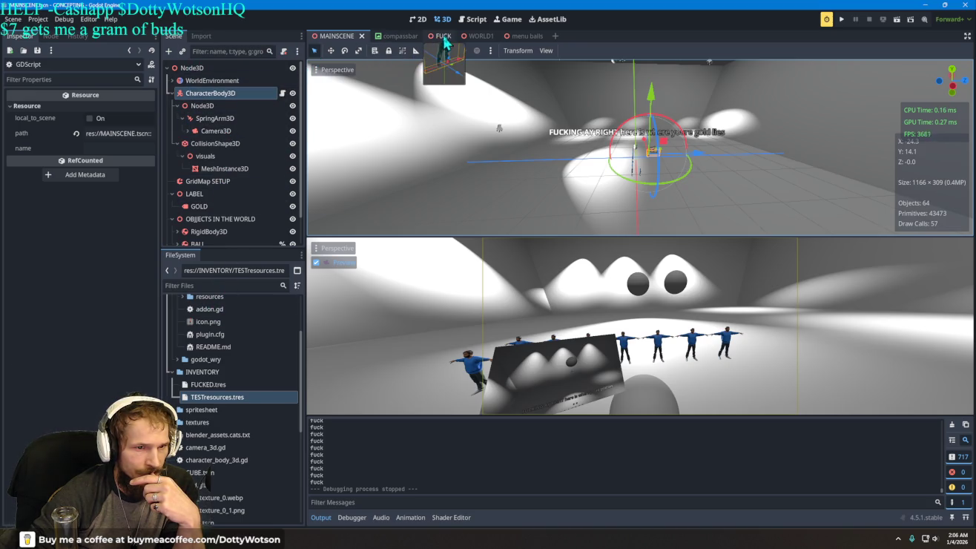
Switch between ResourceTESTfolder.gd and the main scene script in the script editor.
{"action": "left_click", "coordinate": [475, 19]}
{"action": "left_click", "coordinate": [355, 132]}
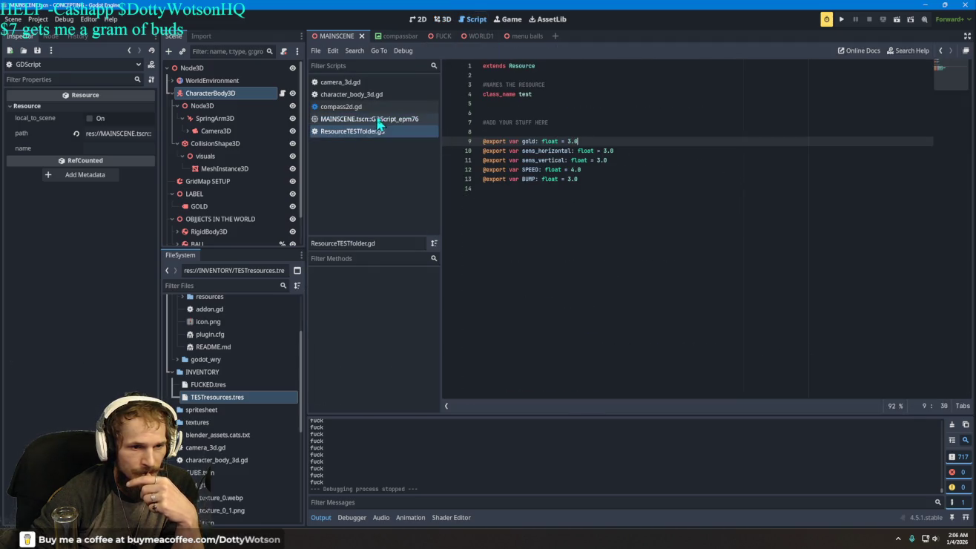
{"action": "left_click", "coordinate": [380, 121]}
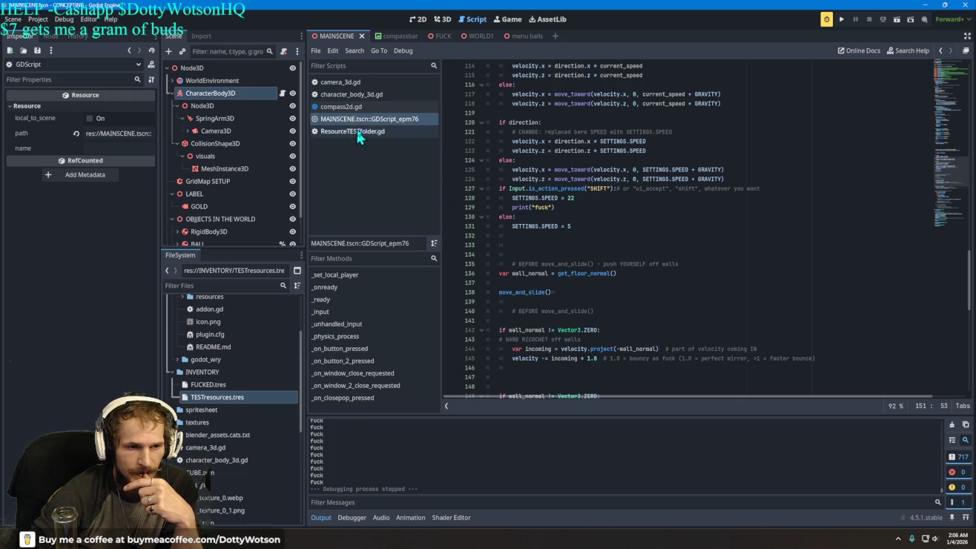
{"action": "left_click", "coordinate": [354, 133]}
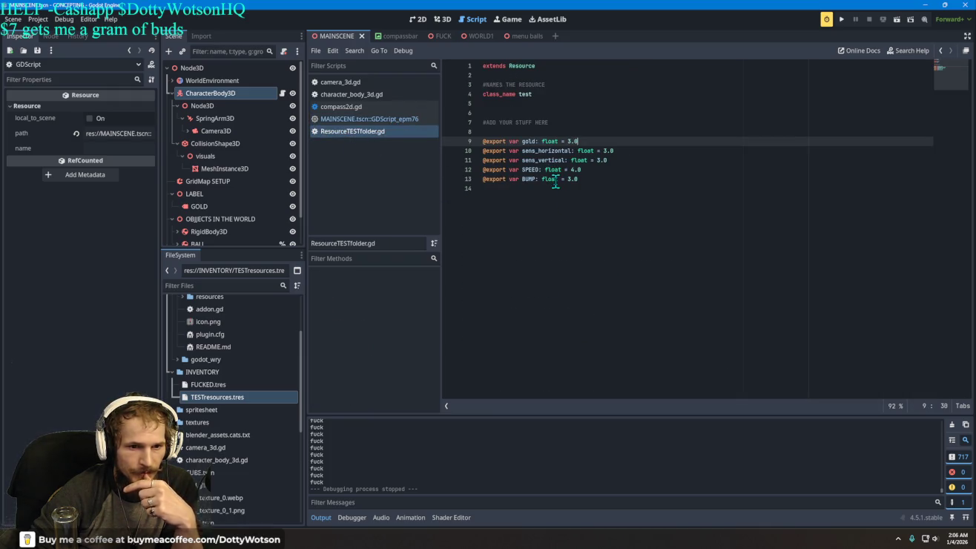
Inspect CharacterBody3D's SETTINGS resource (gold 3.0), then open its script at the button handlers.
{"action": "left_click", "coordinate": [226, 95]}
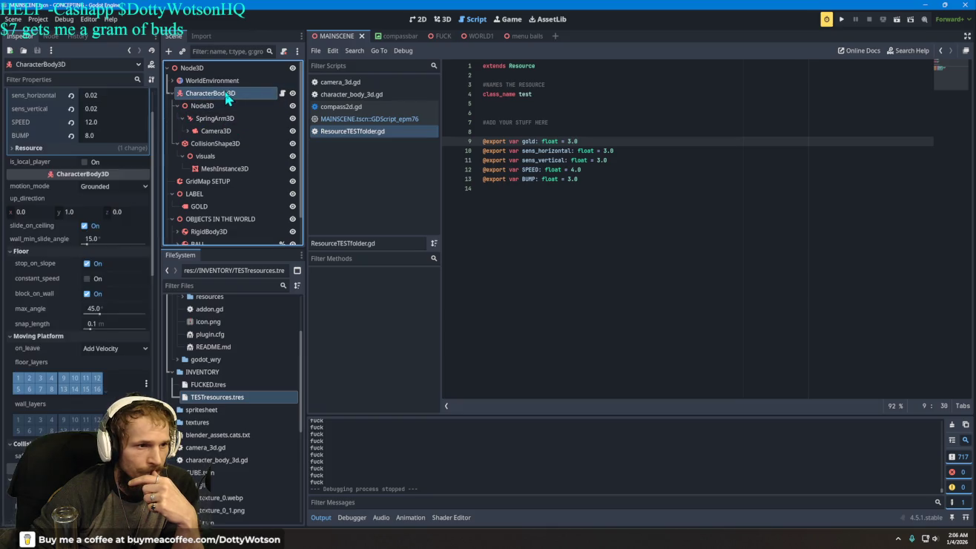
{"action": "scroll", "coordinate": [149, 134], "scroll_direction": "up", "scroll_amount": 2}
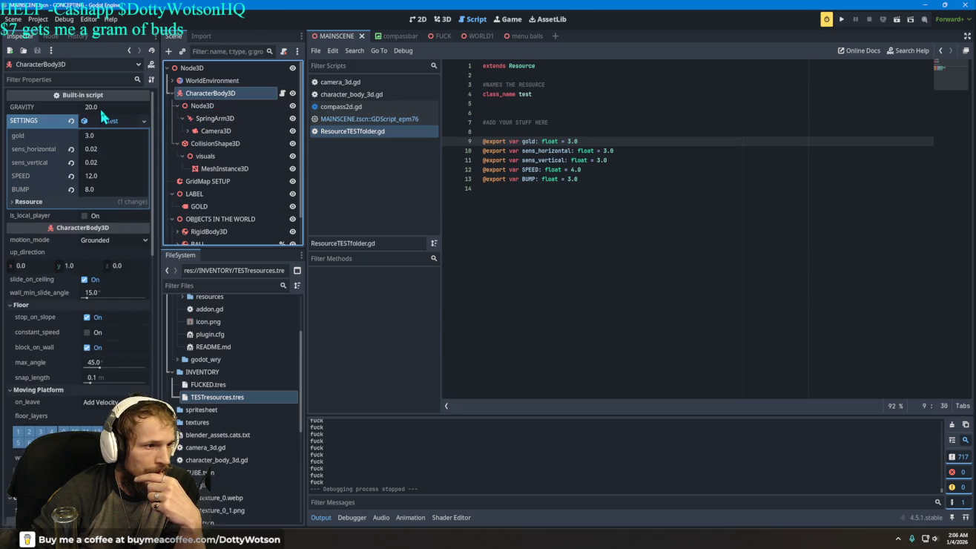
{"action": "left_click", "coordinate": [45, 205]}
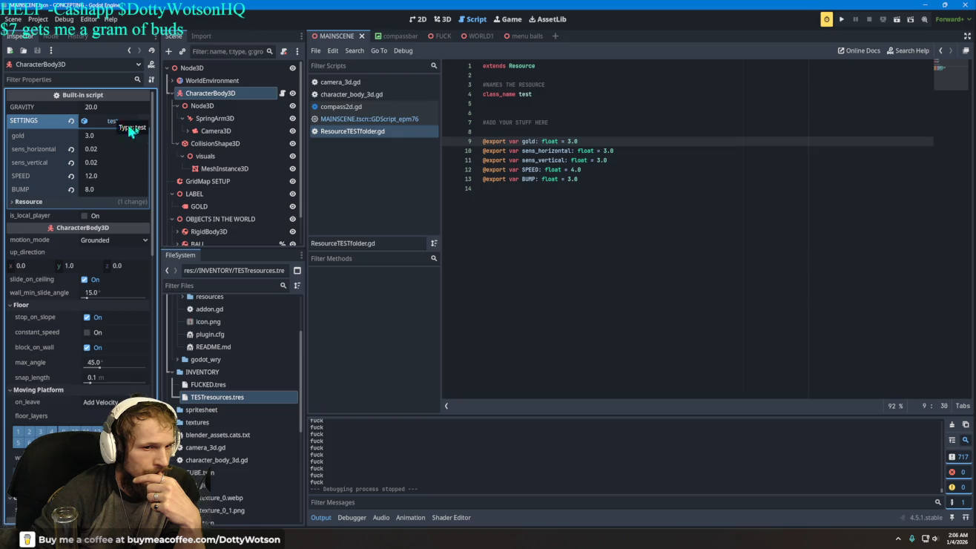
{"action": "left_click_drag", "start_coordinate": [532, 95], "coordinate": [520, 94]}
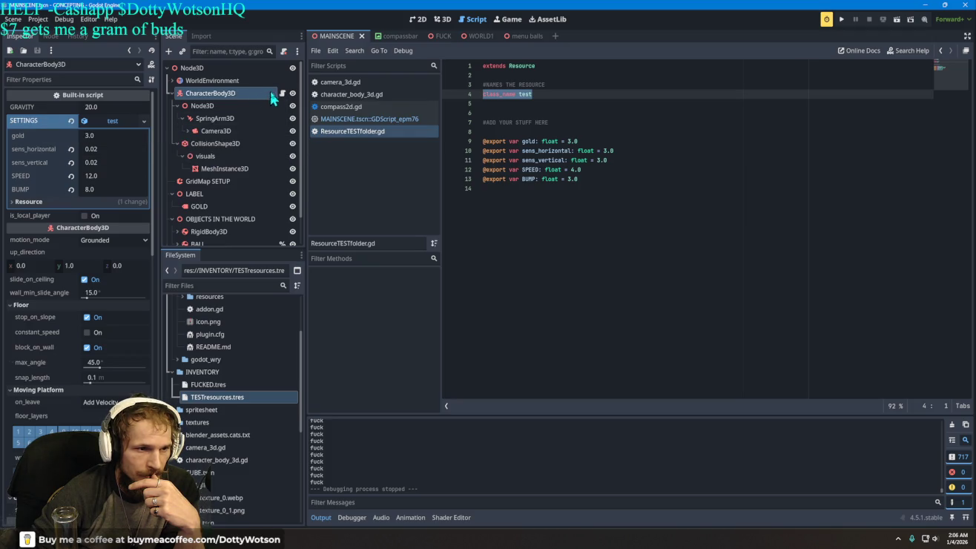
{"action": "left_click", "coordinate": [283, 94]}
{"action": "scroll", "coordinate": [683, 293], "scroll_direction": "down", "scroll_amount": 10}
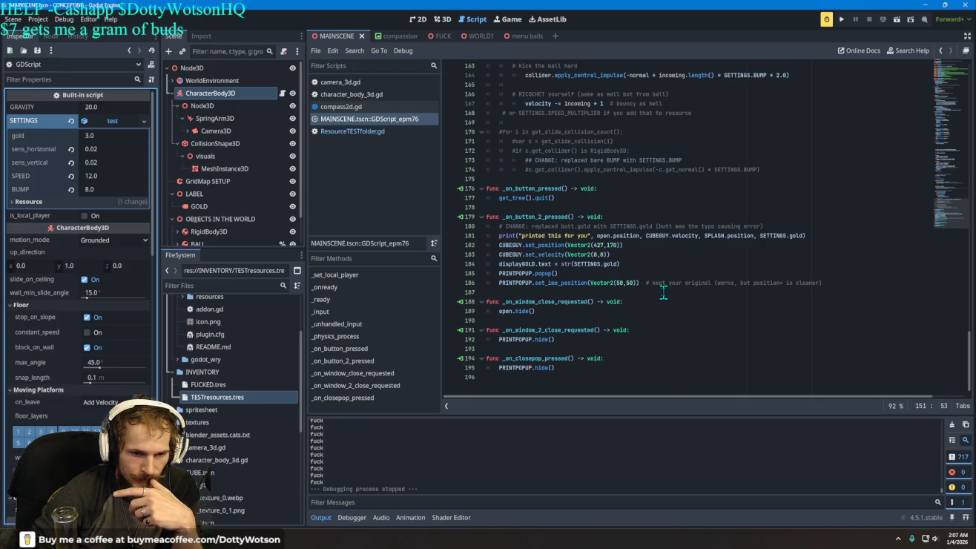
Set line 184's gold label text to str(SETTINGS.gold + 1) and run the game.
{"action": "left_click", "coordinate": [616, 263]}
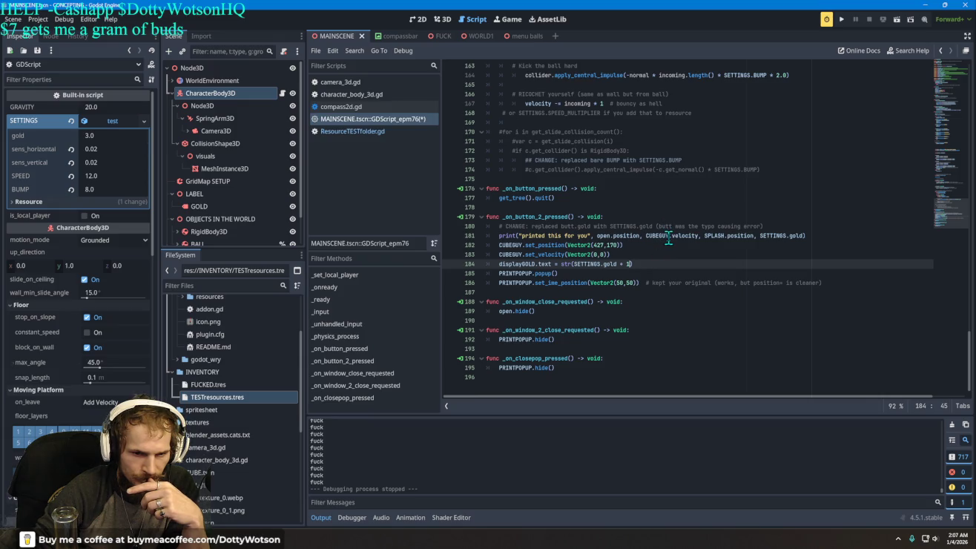
{"action": "left_click", "coordinate": [841, 19]}
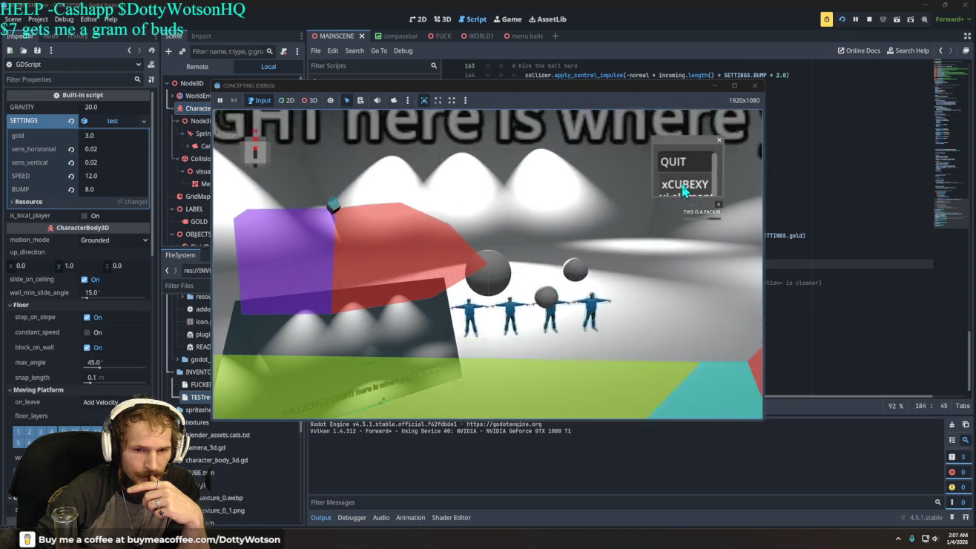
Press the in-game xCUBEXY button to show 4.0 in the gold label, then stop the game.
{"action": "left_click", "coordinate": [685, 192]}
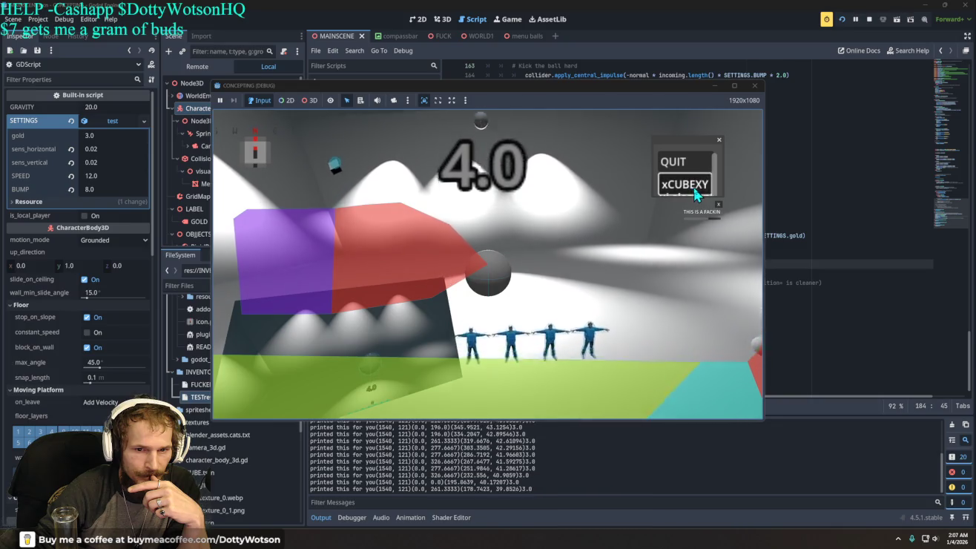
{"action": "left_click", "coordinate": [680, 160]}
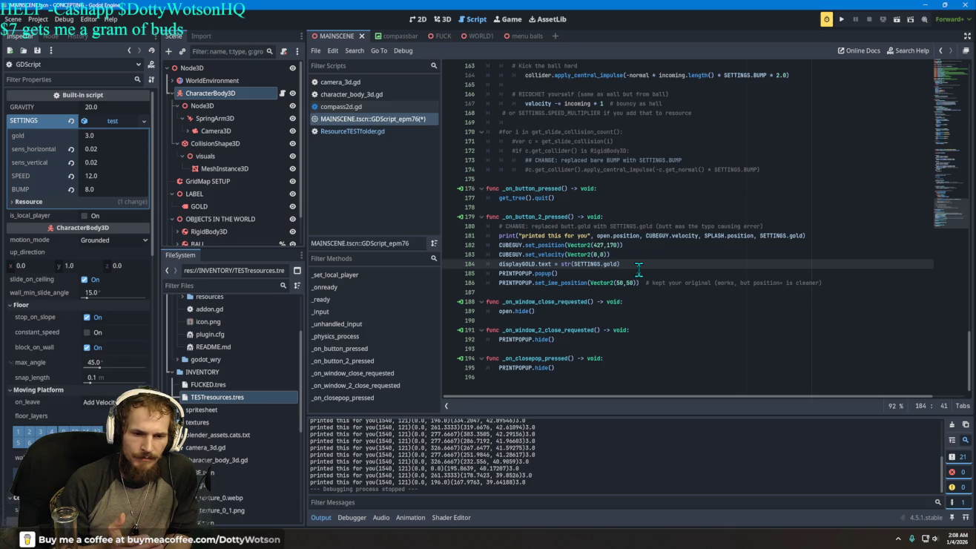
Try stripping str() from line 184, then undo so it stays str(SETTINGS.gold).
{"action": "key", "text": "BackSpace"}
{"action": "key", "text": "Left"}
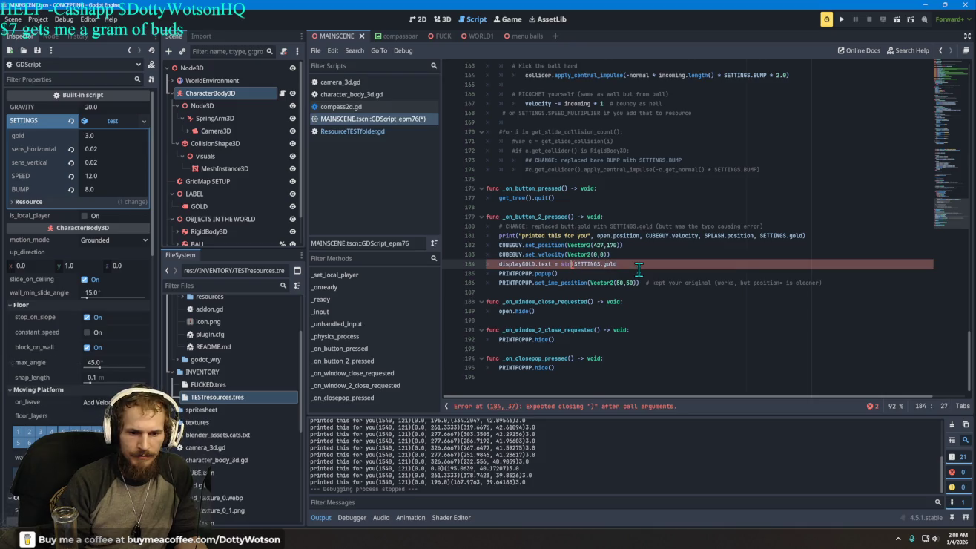
{"action": "key", "text": "Left"}
{"action": "key", "text": "BackSpace"}
{"action": "key", "text": "BackSpace"}
{"action": "key", "text": "BackSpace"}
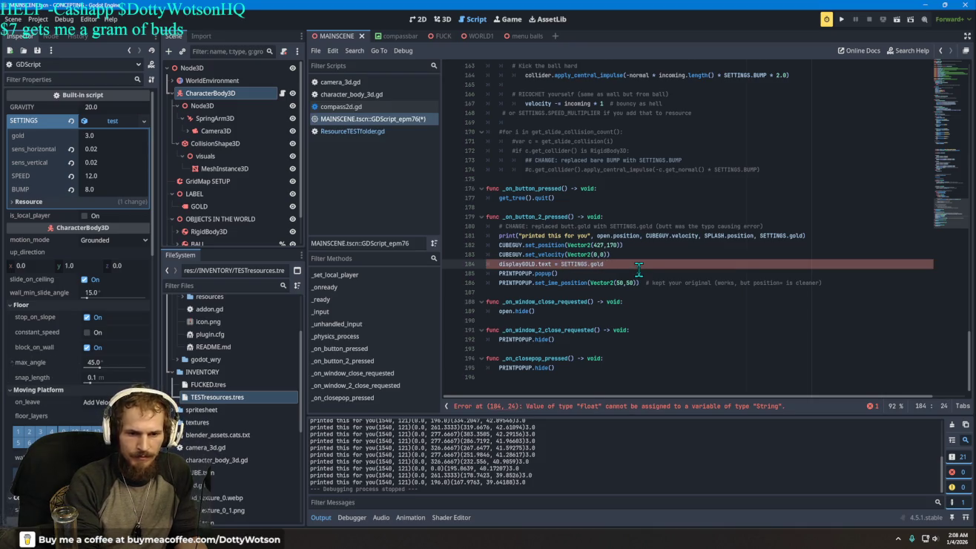
{"action": "key", "text": "ctrl+z"}
{"action": "key", "text": "ctrl+z"}
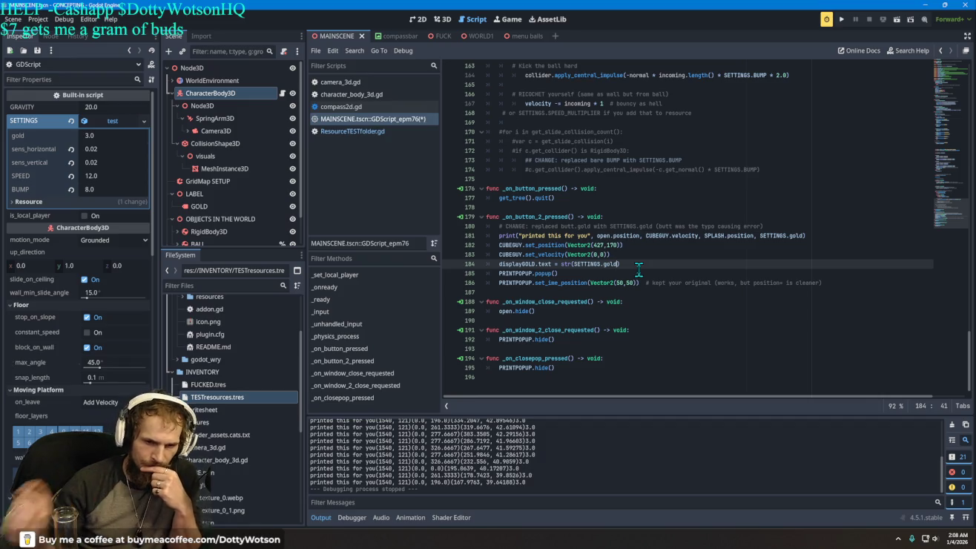
{"action": "key", "text": "alt+Tab"}
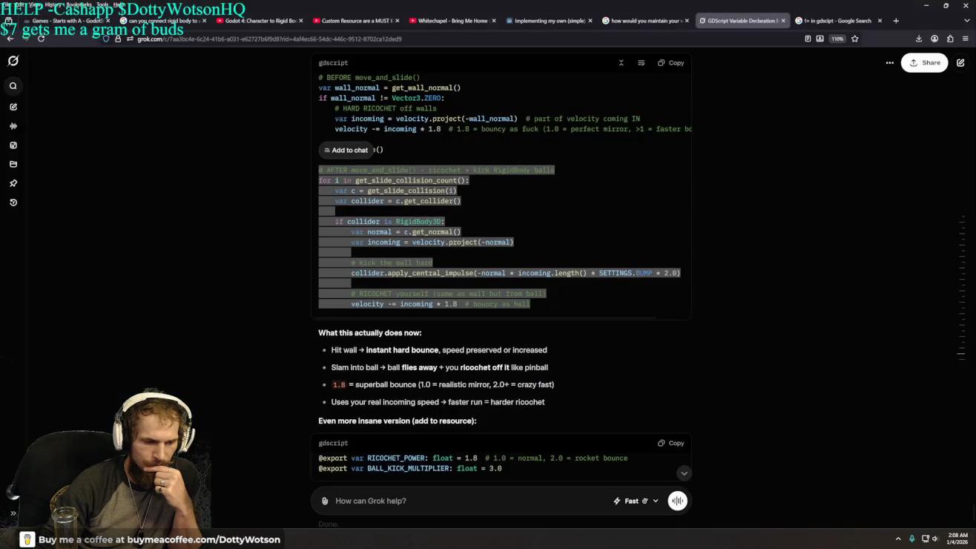
Ask Grok 'how to add 1 to a number on a label every press of a button'.
{"action": "scroll", "coordinate": [467, 341], "scroll_direction": "down", "scroll_amount": 2}
{"action": "left_click", "coordinate": [397, 501]}
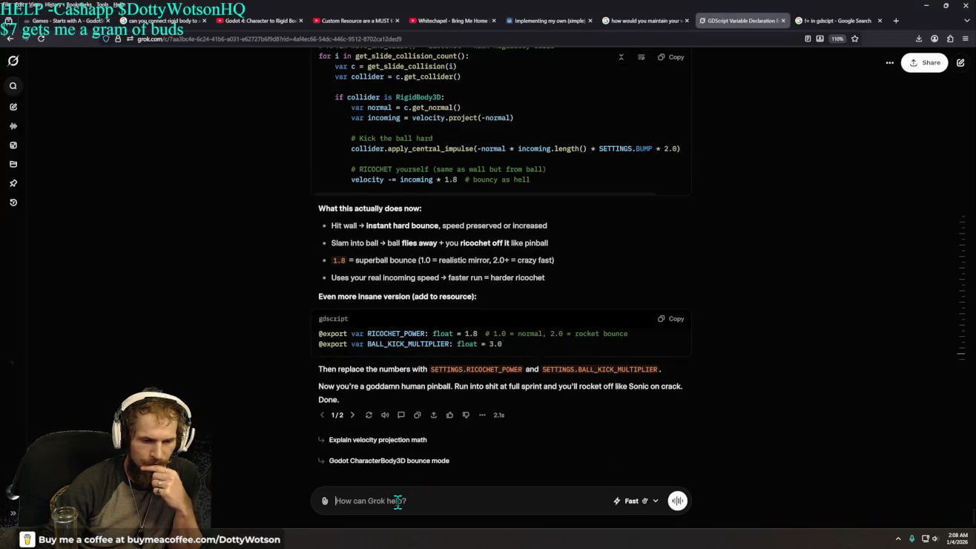
{"action": "type", "text": "how to add "}
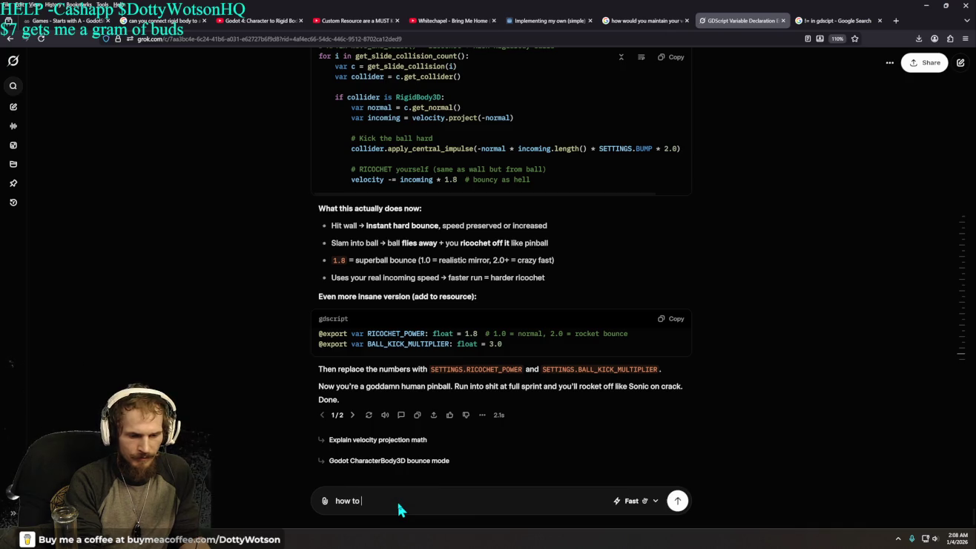
{"action": "type", "text": "1 t"}
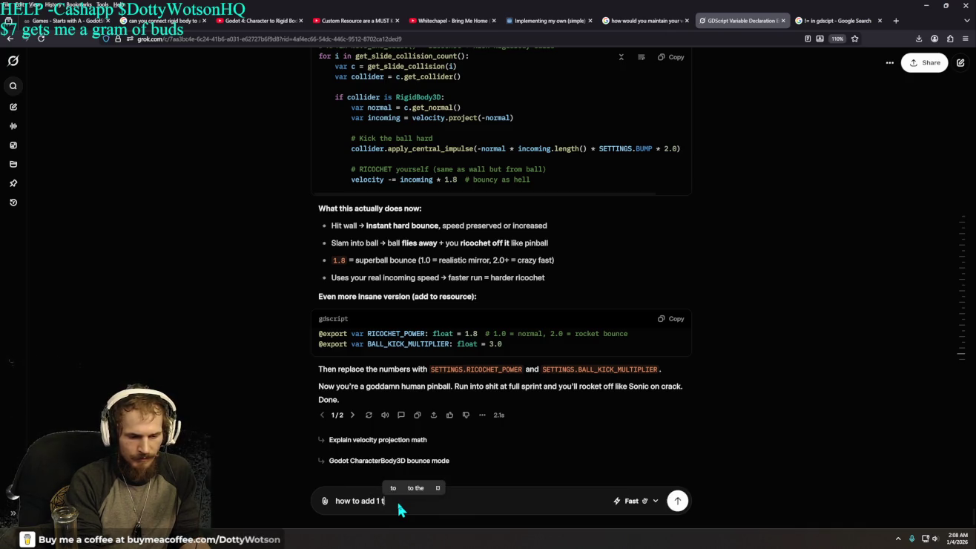
{"action": "type", "text": "o a numb"}
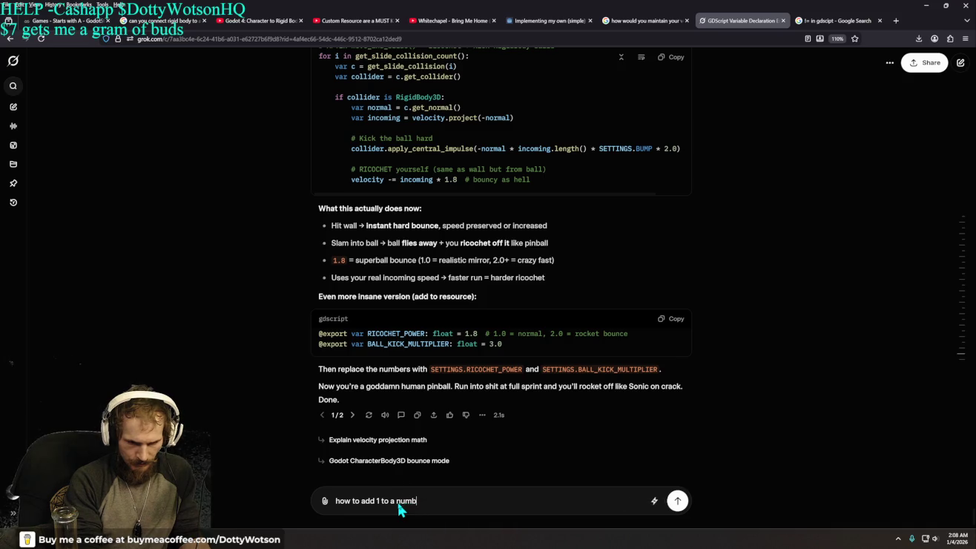
{"action": "type", "text": "er on "}
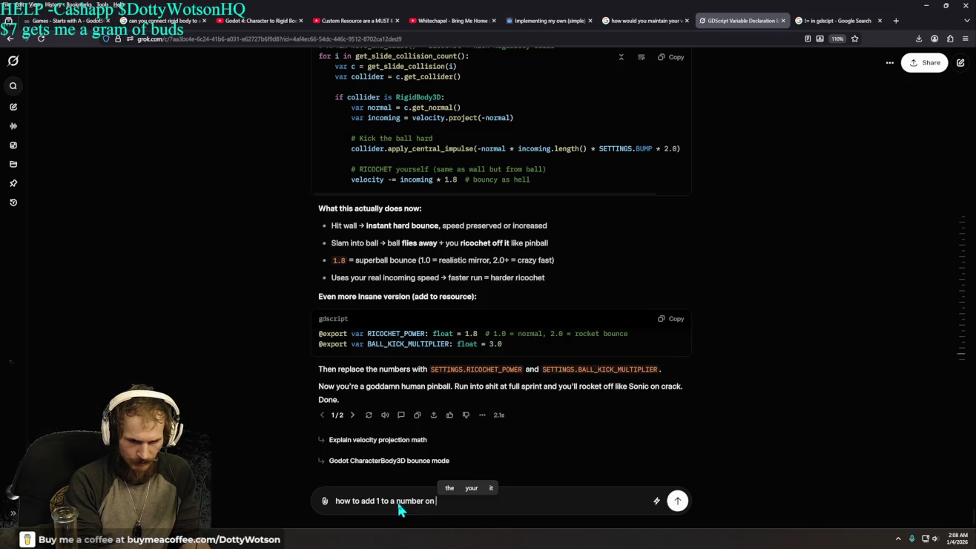
{"action": "type", "text": "a label"}
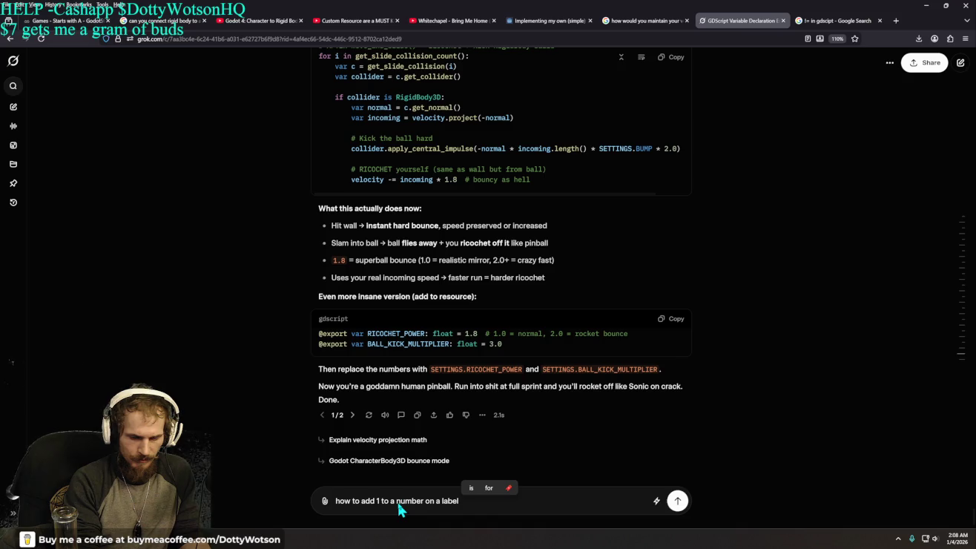
{"action": "type", "text": " every pres"}
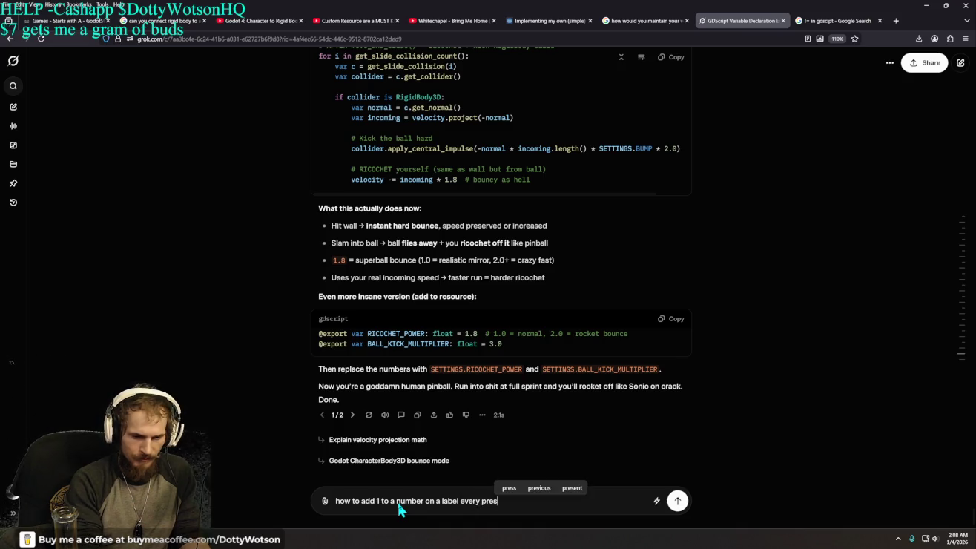
{"action": "type", "text": "s of a button"}
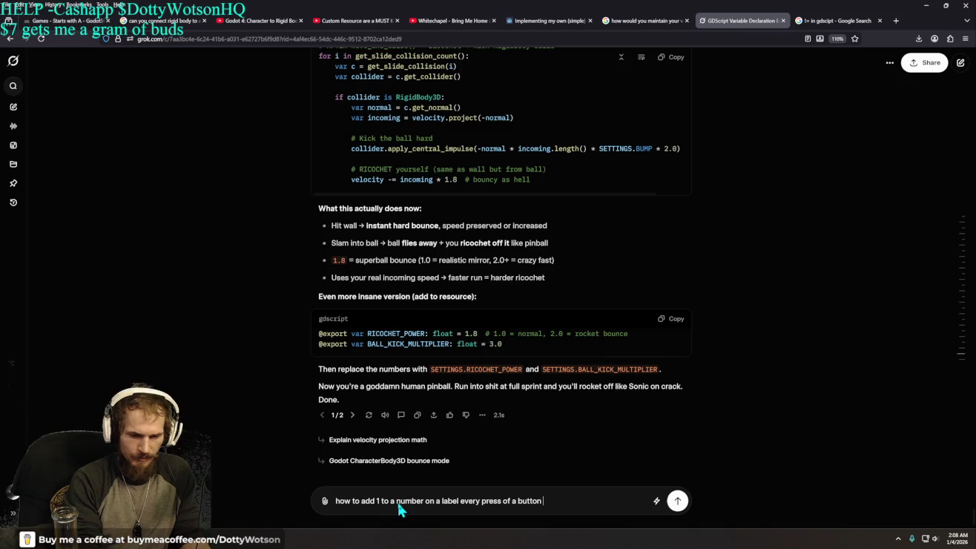
{"action": "key", "text": "Return"}
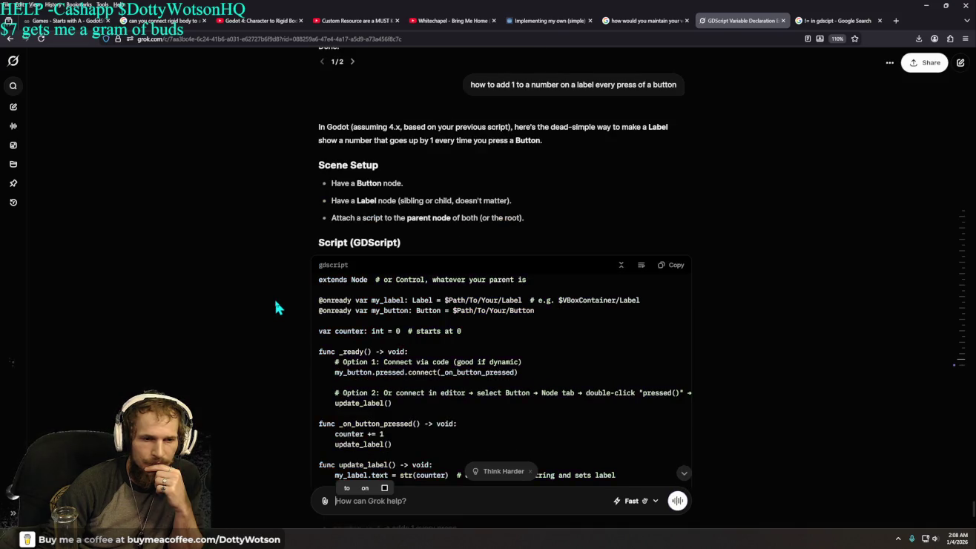
Review Grok's counter script: the declaration, the _ready() block and the counter += 1 line.
{"action": "scroll", "coordinate": [273, 297], "scroll_direction": "down", "scroll_amount": 2}
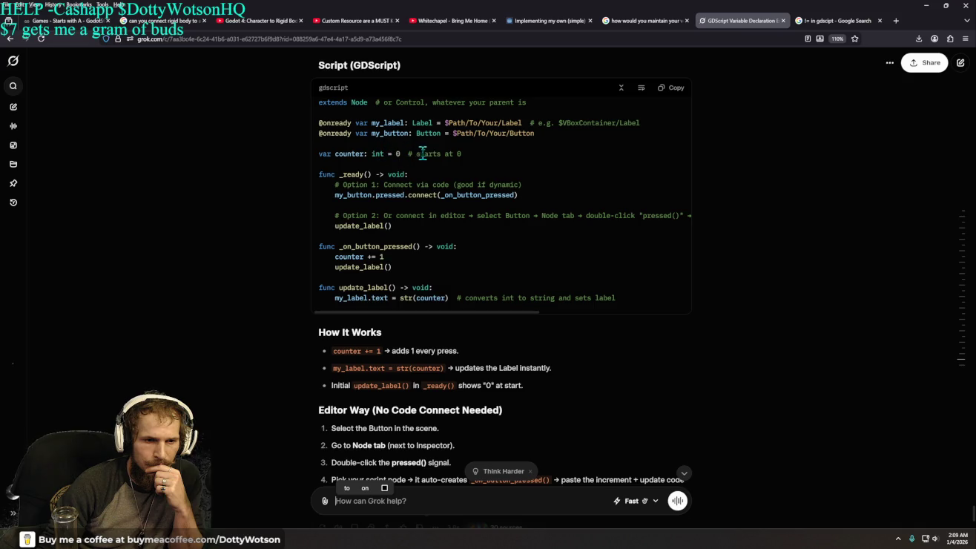
{"action": "left_click_drag", "start_coordinate": [400, 154], "coordinate": [316, 154]}
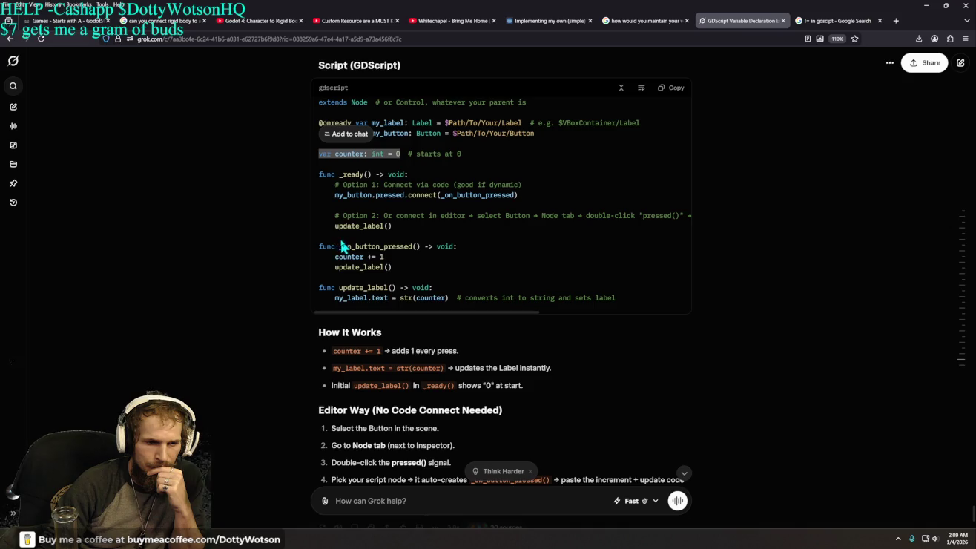
{"action": "left_click_drag", "start_coordinate": [311, 175], "coordinate": [433, 224]}
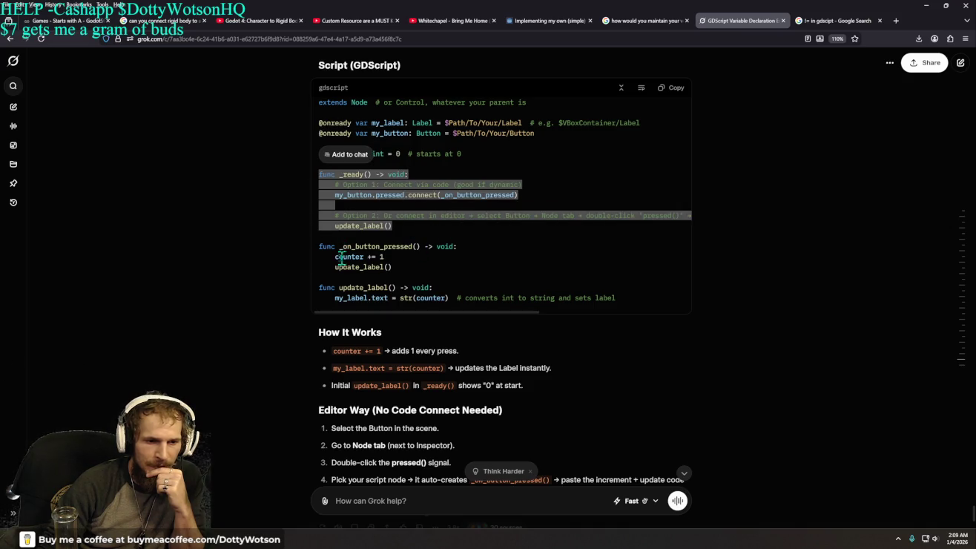
{"action": "left_click", "coordinate": [264, 249]}
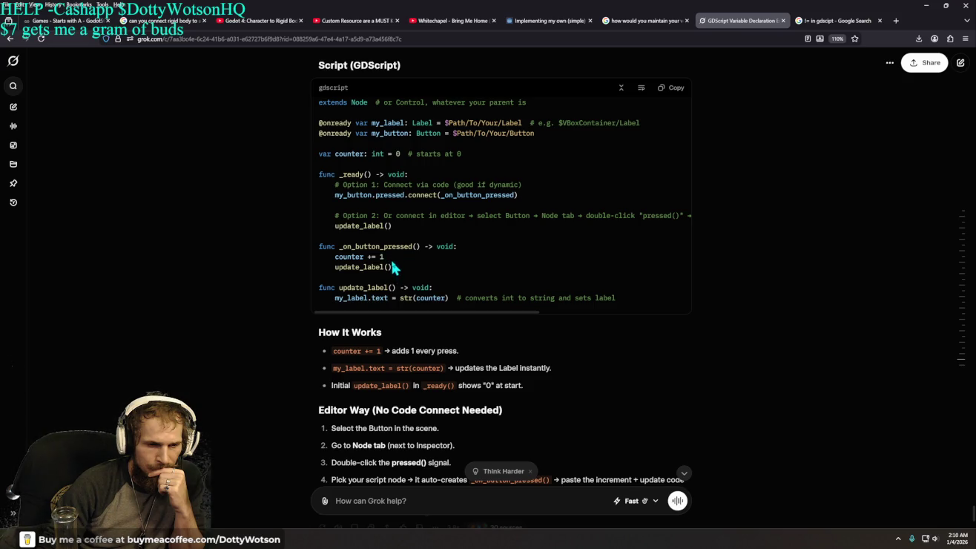
{"action": "left_click_drag", "start_coordinate": [385, 257], "coordinate": [334, 257]}
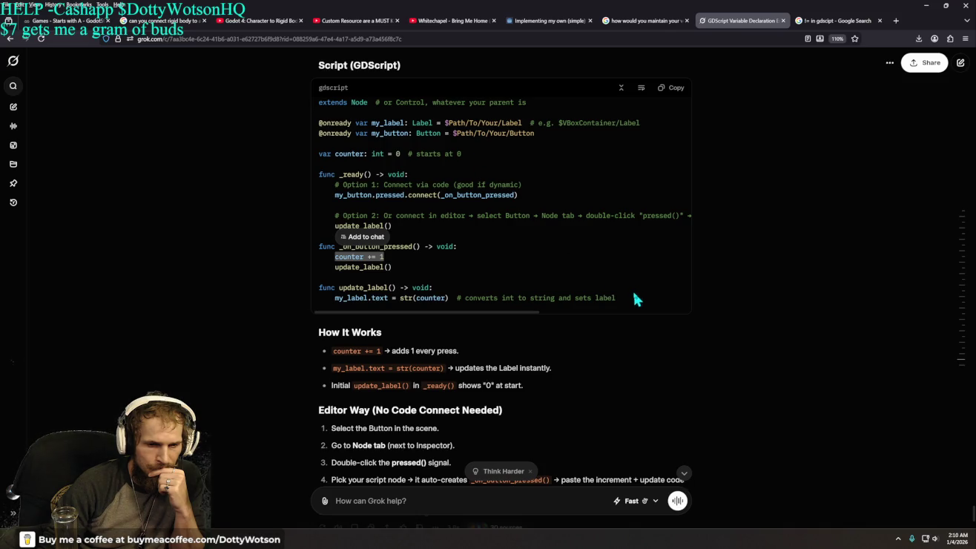
{"action": "scroll", "coordinate": [517, 266], "scroll_direction": "down", "scroll_amount": 2}
{"action": "scroll", "coordinate": [517, 261], "scroll_direction": "up", "scroll_amount": 2}
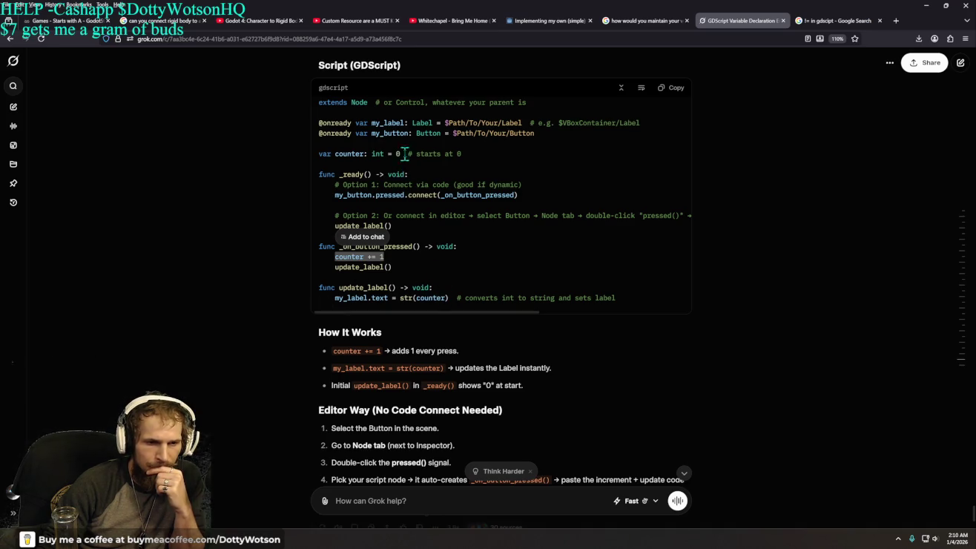
Copy 'var counter: int = 0' from the answer and return to Godot.
{"action": "left_click_drag", "start_coordinate": [405, 153], "coordinate": [319, 153]}
{"action": "right_click", "coordinate": [330, 149]}
{"action": "left_click", "coordinate": [374, 162]}
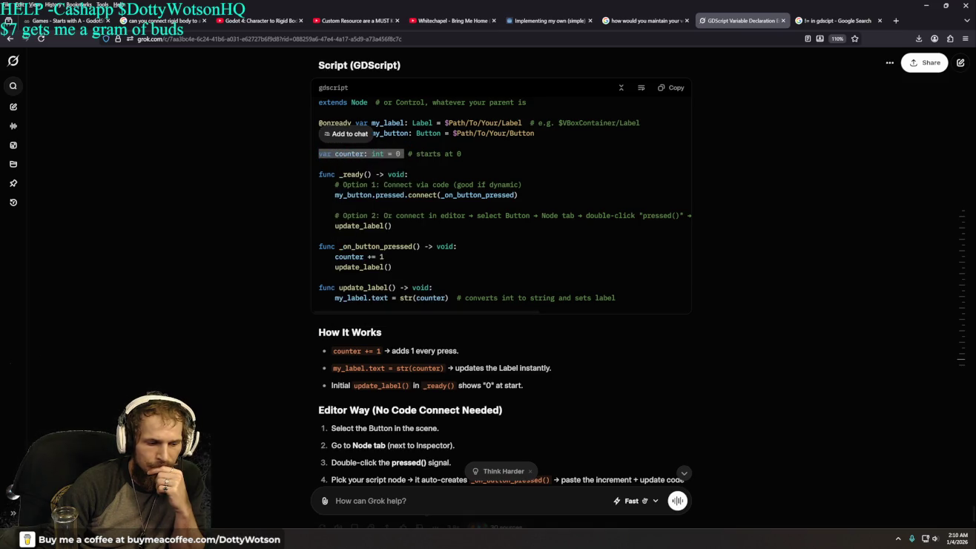
{"action": "key", "text": "alt+Tab"}
{"action": "scroll", "coordinate": [532, 183], "scroll_direction": "up", "scroll_amount": 5}
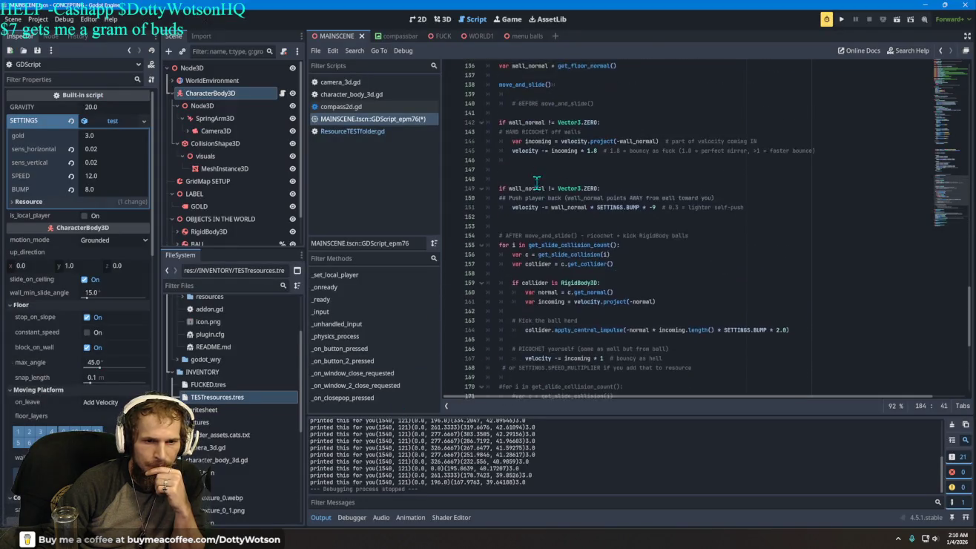
Open ResourceTESTfolder.gd, showing class_name test and the exported gold float of 3.0.
{"action": "scroll", "coordinate": [536, 182], "scroll_direction": "up", "scroll_amount": 20}
{"action": "scroll", "coordinate": [536, 183], "scroll_direction": "up", "scroll_amount": 18}
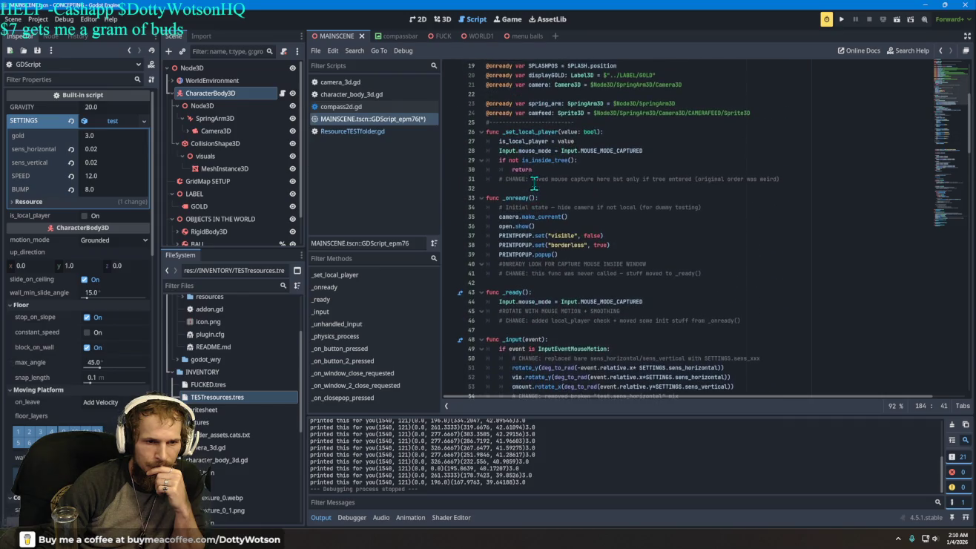
{"action": "left_click", "coordinate": [352, 133]}
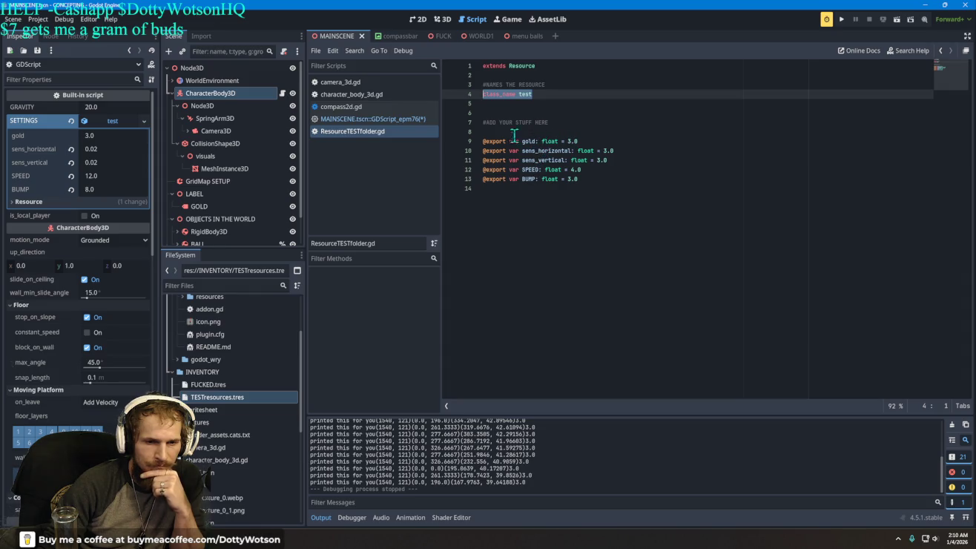
{"action": "left_click", "coordinate": [490, 131]}
{"action": "right_click", "coordinate": [495, 132]}
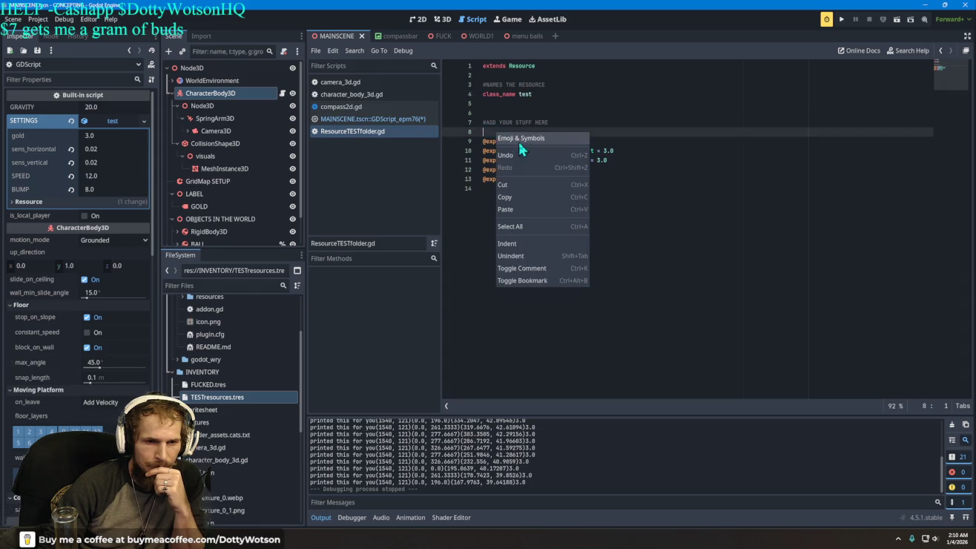
{"action": "left_click", "coordinate": [509, 209]}
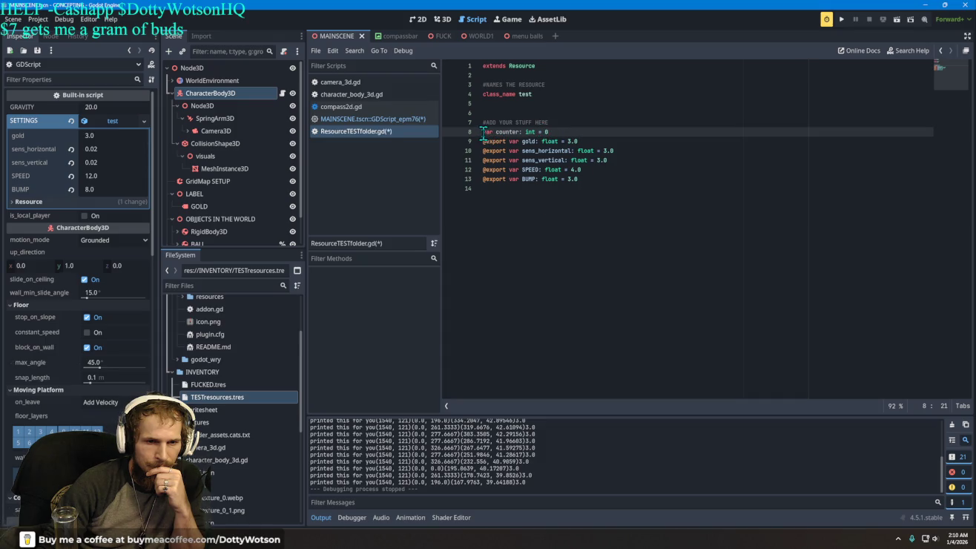
{"action": "type", "text": "ex"}
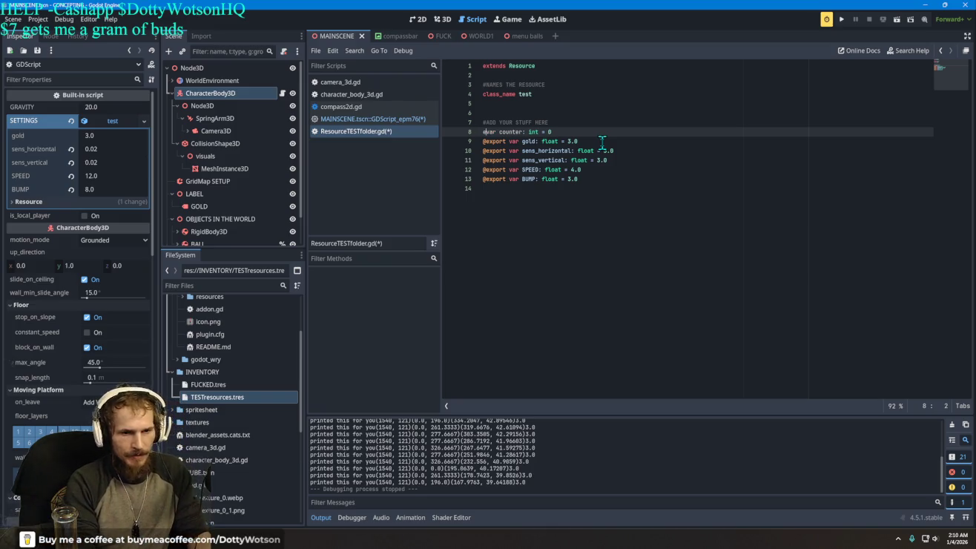
{"action": "key", "text": "BackSpace"}
{"action": "key", "text": "BackSpace"}
{"action": "type", "text": "@expor"}
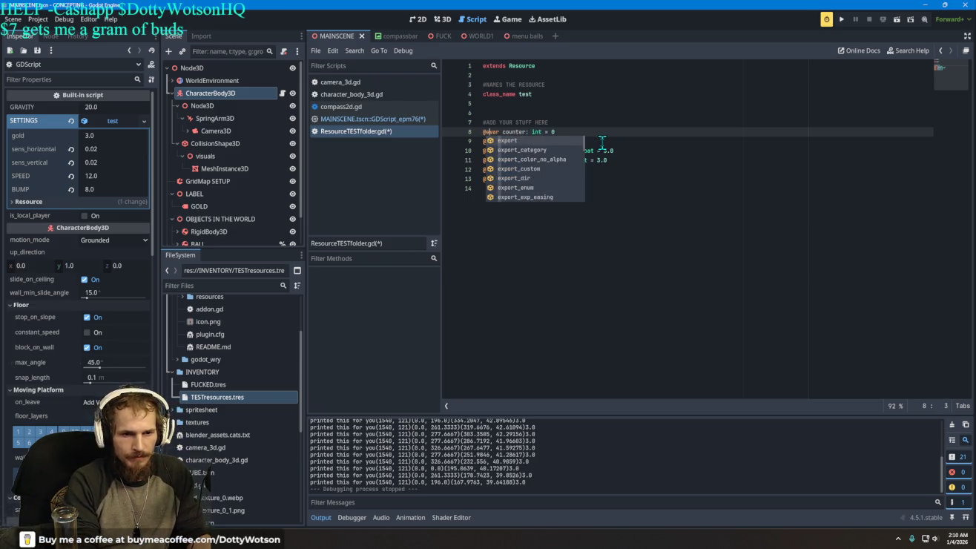
{"action": "type", "text": "t"}
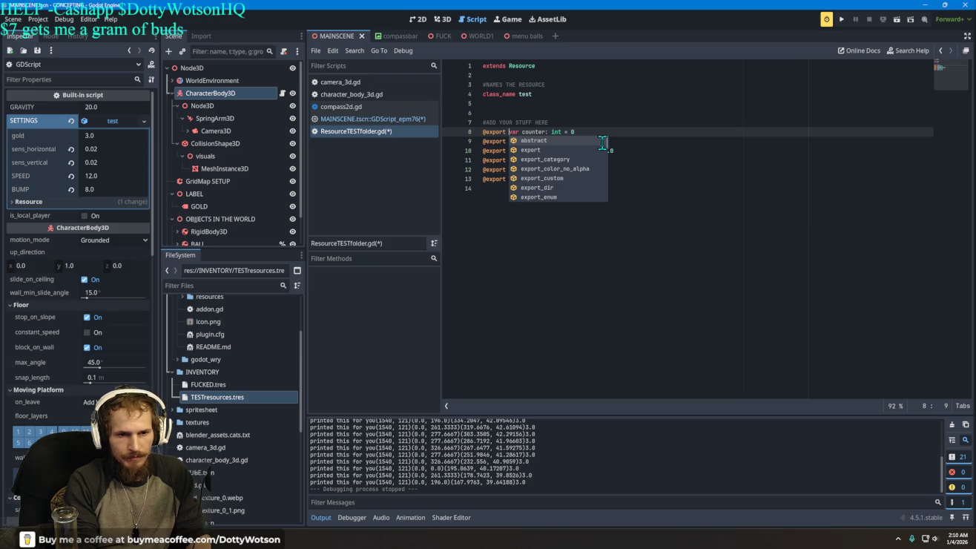
{"action": "key", "text": "Right"}
{"action": "key", "text": "Right"}
{"action": "key", "text": "Right"}
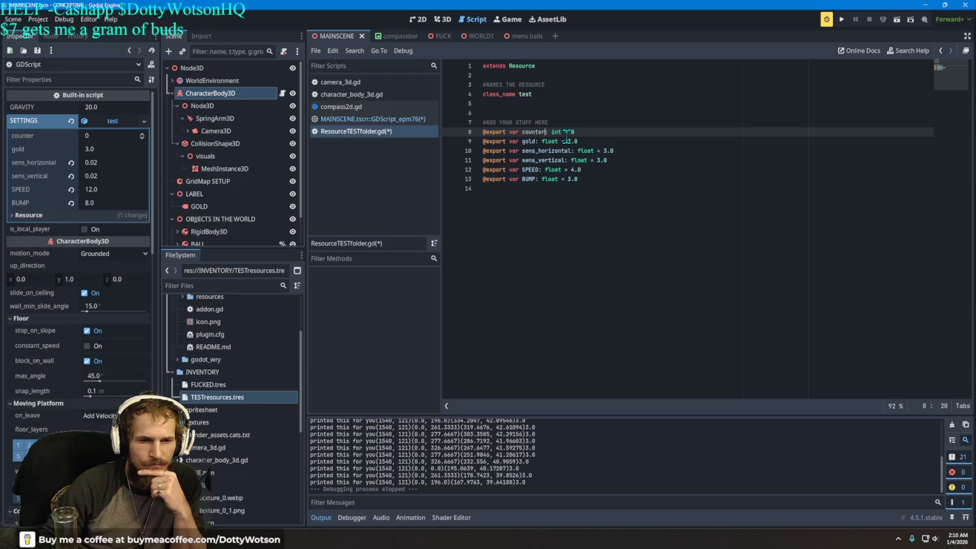
{"action": "left_click_drag", "start_coordinate": [579, 142], "coordinate": [487, 141]}
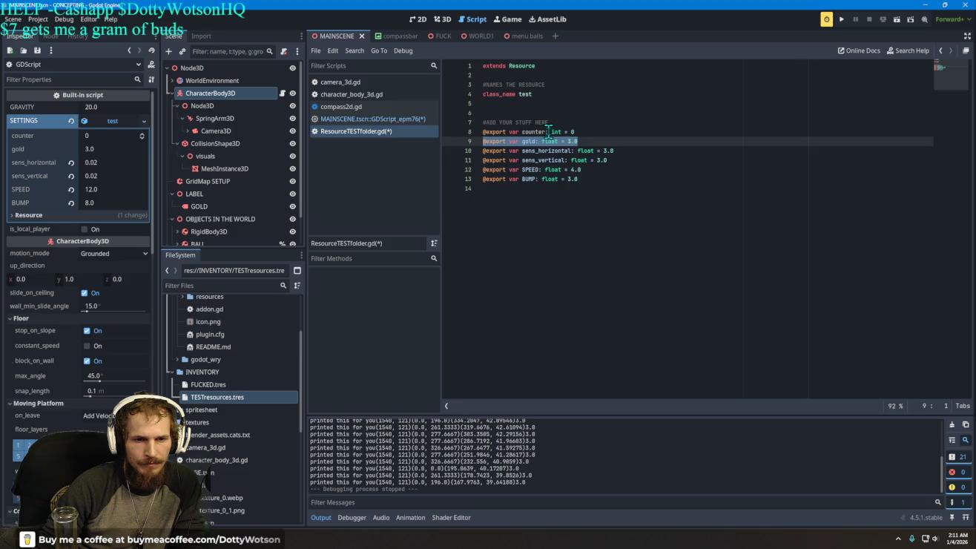
{"action": "key", "text": "BackSpace"}
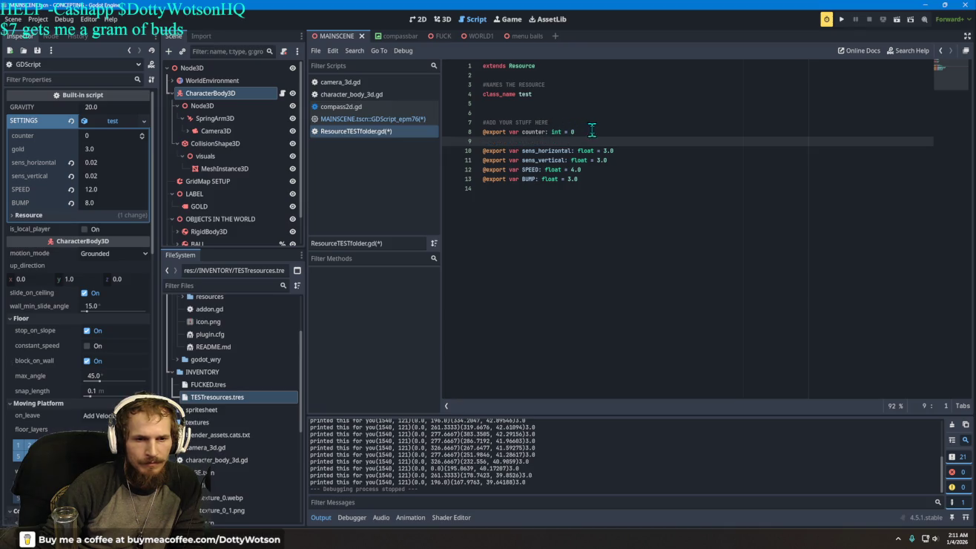
{"action": "key", "text": "BackSpace"}
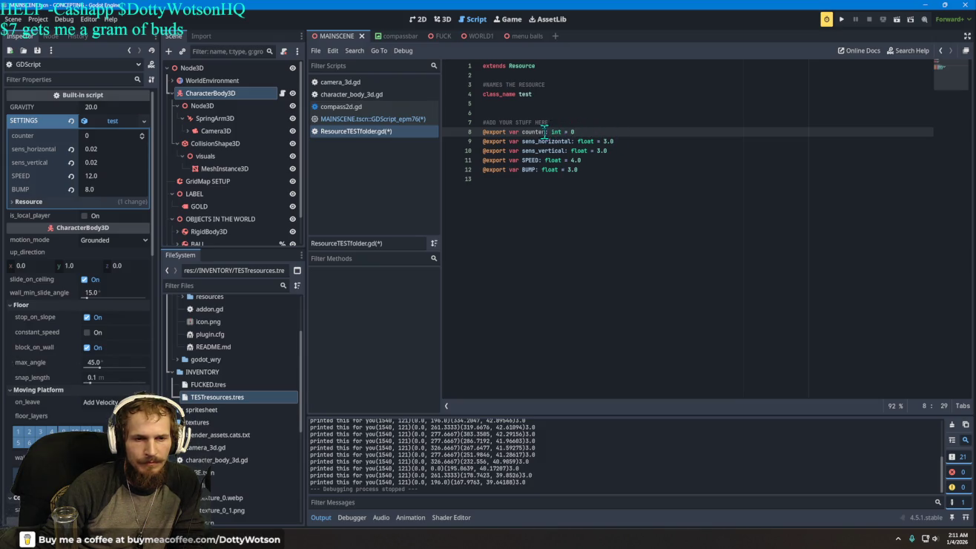
Save ResourceTESTfolder.gd and go back to the main scene script.
{"action": "right_click", "coordinate": [366, 129]}
{"action": "left_click", "coordinate": [387, 139]}
{"action": "left_click", "coordinate": [380, 120]}
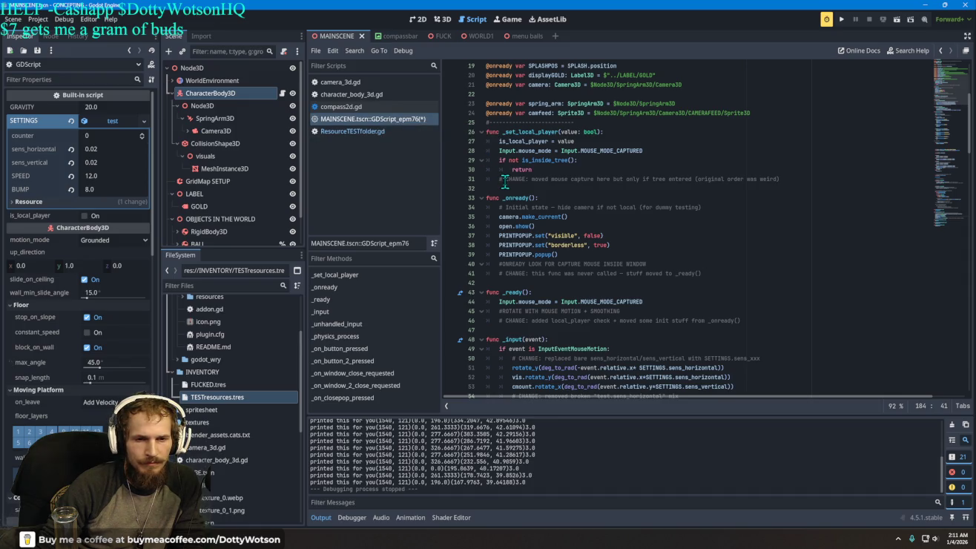
Change the print on line 181 to use SETTINGS.counter instead of SETTINGS.gold.
{"action": "scroll", "coordinate": [519, 182], "scroll_direction": "down", "scroll_amount": 10}
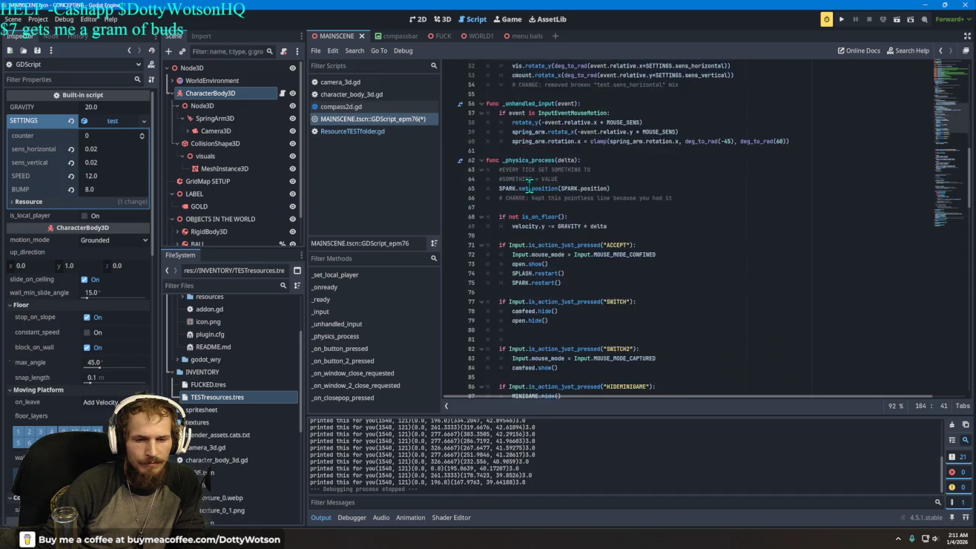
{"action": "scroll", "coordinate": [528, 182], "scroll_direction": "down", "scroll_amount": 15}
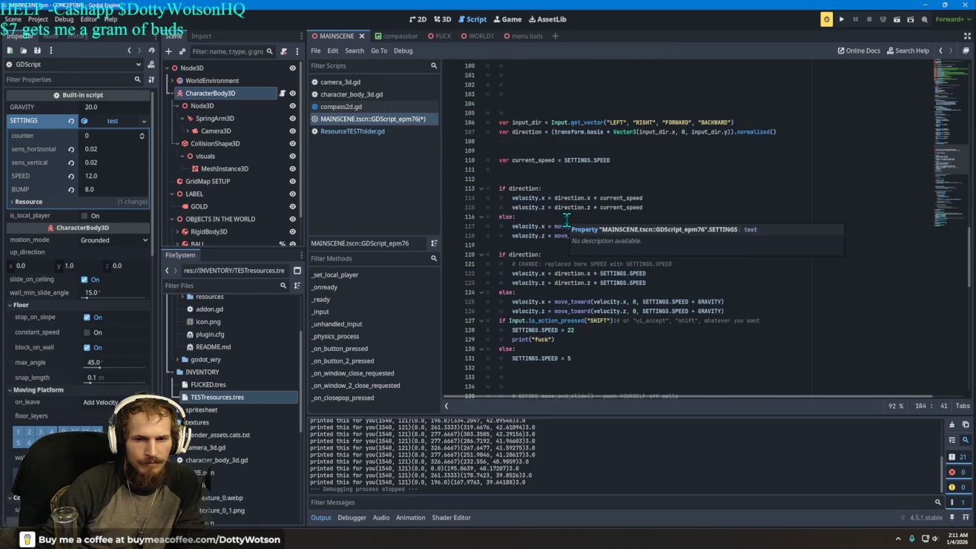
{"action": "scroll", "coordinate": [557, 220], "scroll_direction": "down", "scroll_amount": 16}
{"action": "scroll", "coordinate": [623, 241], "scroll_direction": "down", "scroll_amount": 5}
{"action": "left_click", "coordinate": [803, 236]}
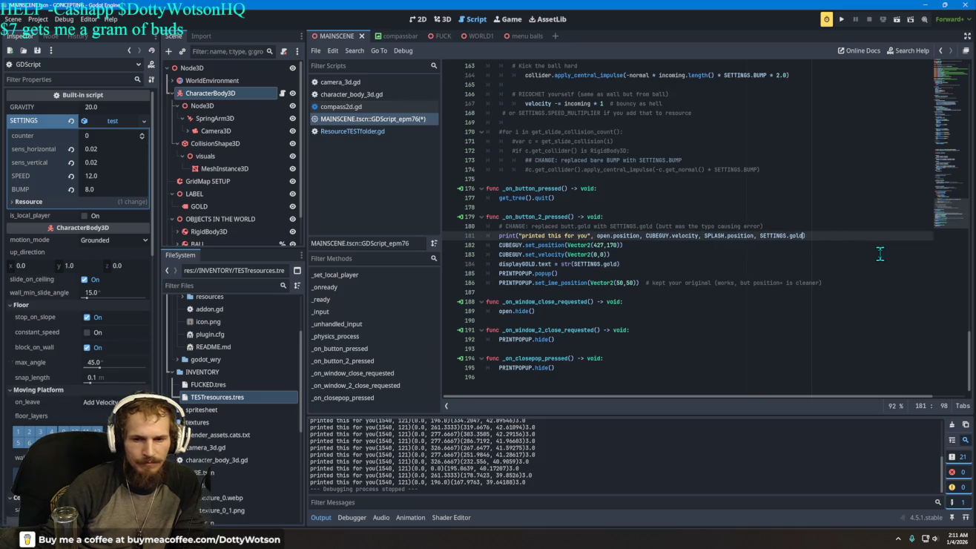
{"action": "key", "text": "BackSpace"}
{"action": "type", "text": "counter"}
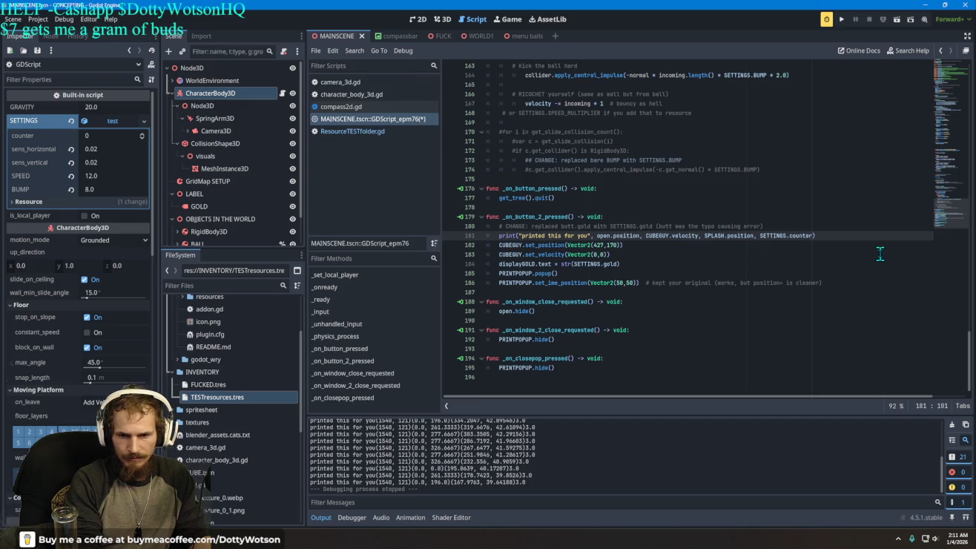
Change displayGOLD.text on line 184 to show SETTINGS.counter instead of gold.
{"action": "key", "text": "Down"}
{"action": "key", "text": "Down"}
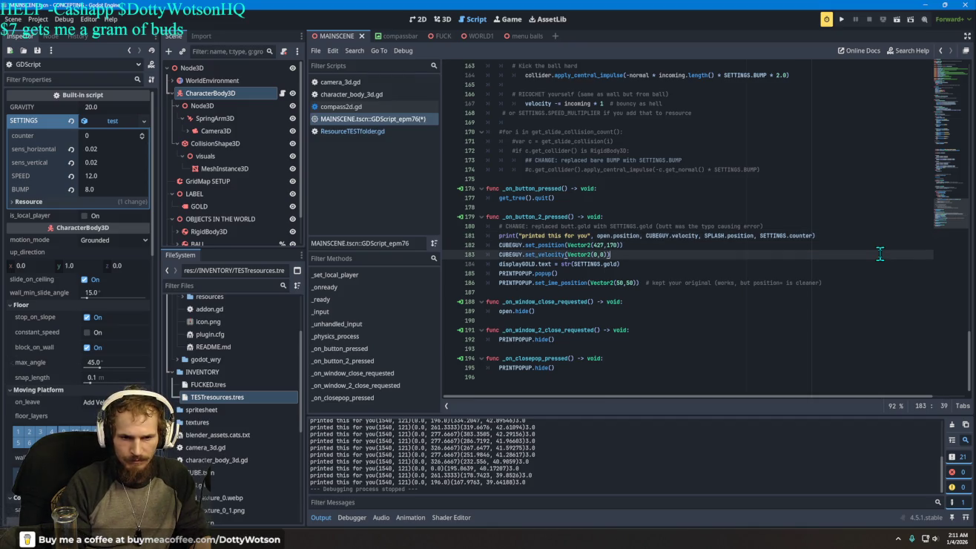
{"action": "key", "text": "Down"}
{"action": "key", "text": "Down"}
{"action": "key", "text": "Up"}
{"action": "key", "text": "Up"}
{"action": "key", "text": "Down"}
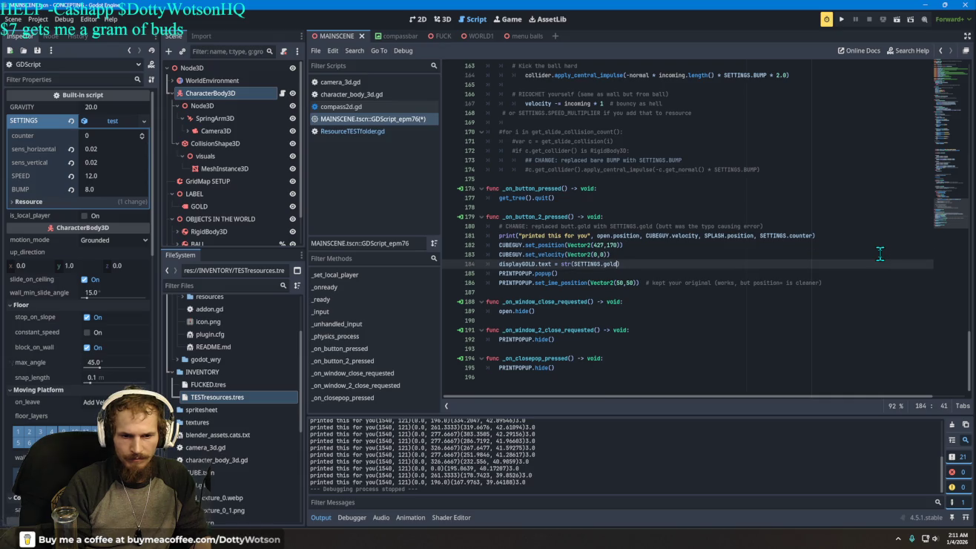
{"action": "key", "text": "BackSpace"}
{"action": "key", "text": "BackSpace"}
{"action": "key", "text": "BackSpace"}
{"action": "key", "text": "Delete"}
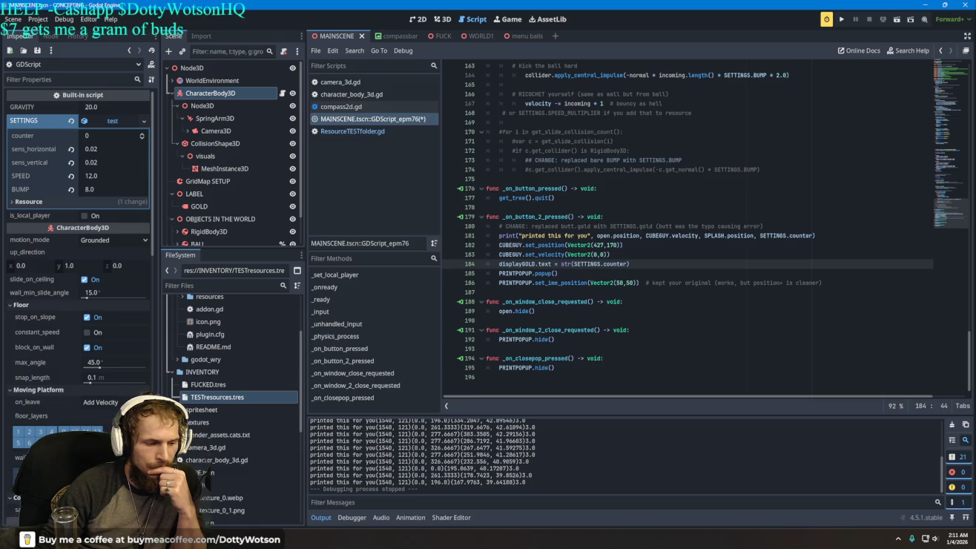
{"action": "key", "text": "alt+Tab"}
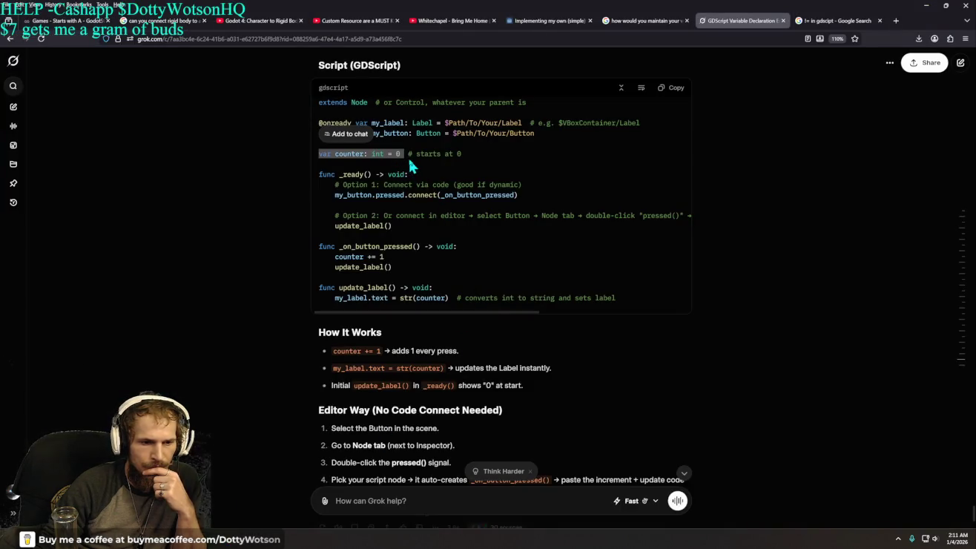
Copy 'counter += 1' from Grok's example press handler.
{"action": "left_click_drag", "start_coordinate": [385, 257], "coordinate": [351, 256]}
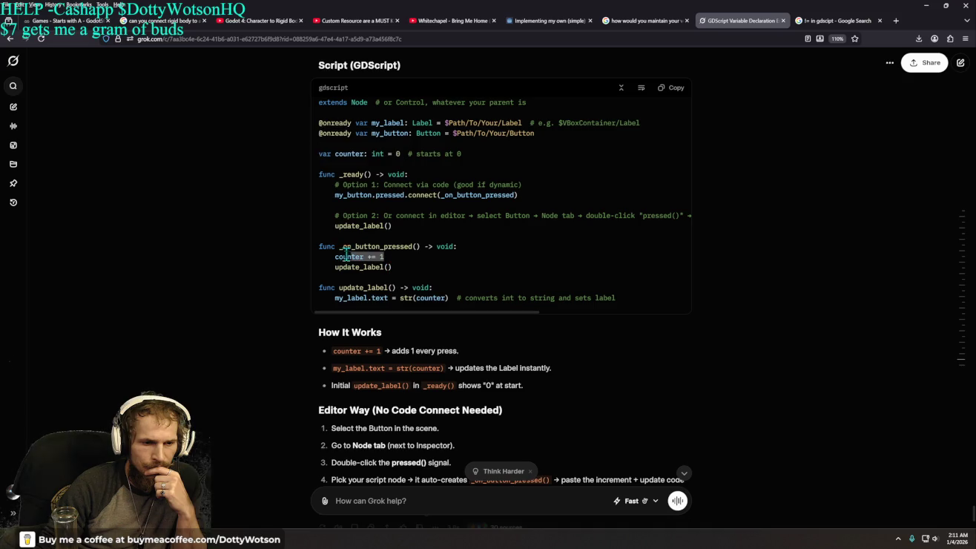
{"action": "right_click", "coordinate": [333, 257]}
{"action": "left_click", "coordinate": [388, 264]}
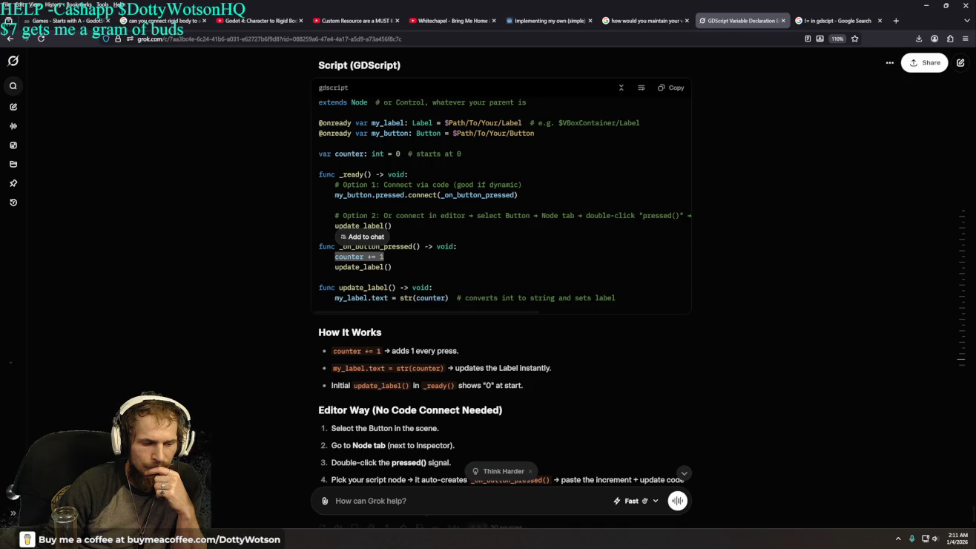
{"action": "key", "text": "alt+Tab"}
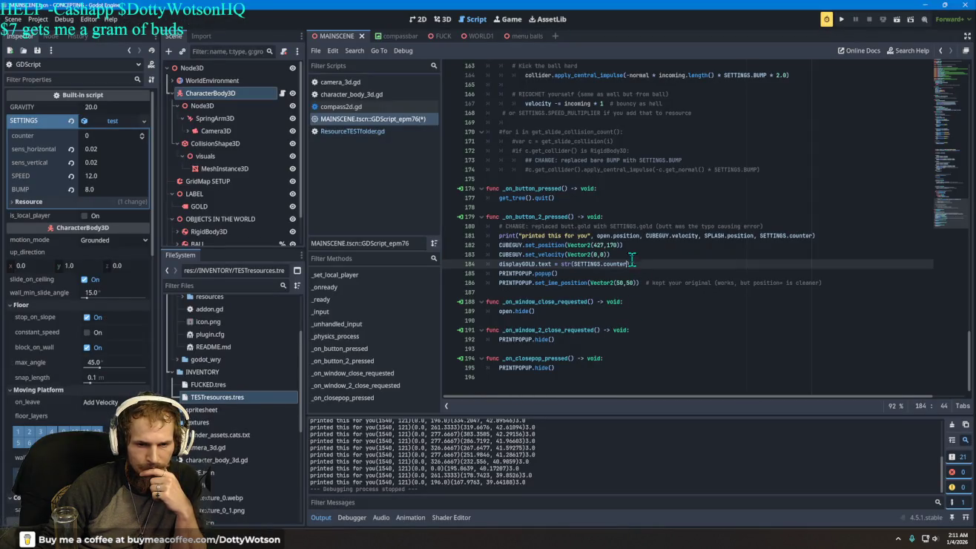
Paste 'counter += 1' on a new line 184 with correct indentation.
{"action": "left_click", "coordinate": [620, 254]}
{"action": "key", "text": "Return"}
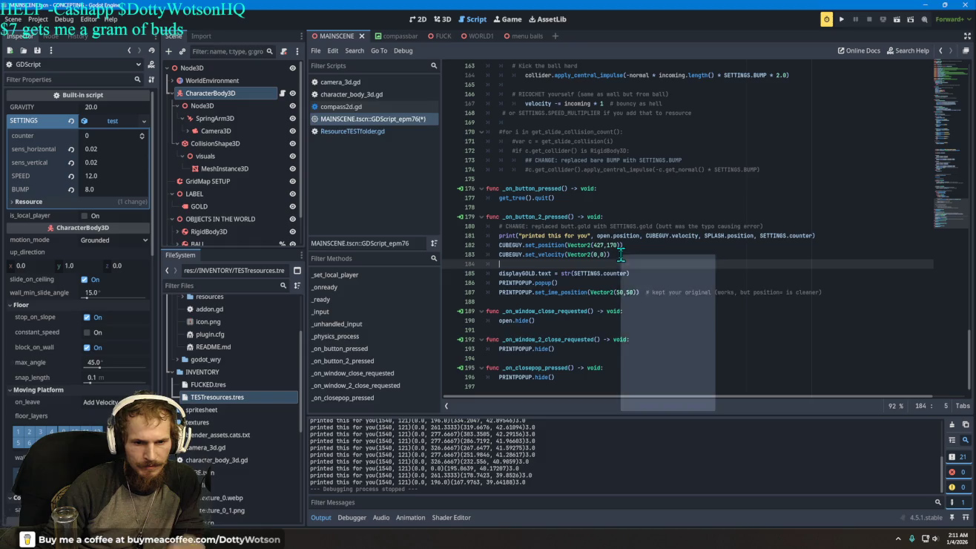
{"action": "right_click", "coordinate": [611, 260]}
{"action": "left_click", "coordinate": [586, 262]}
{"action": "right_click", "coordinate": [571, 266]}
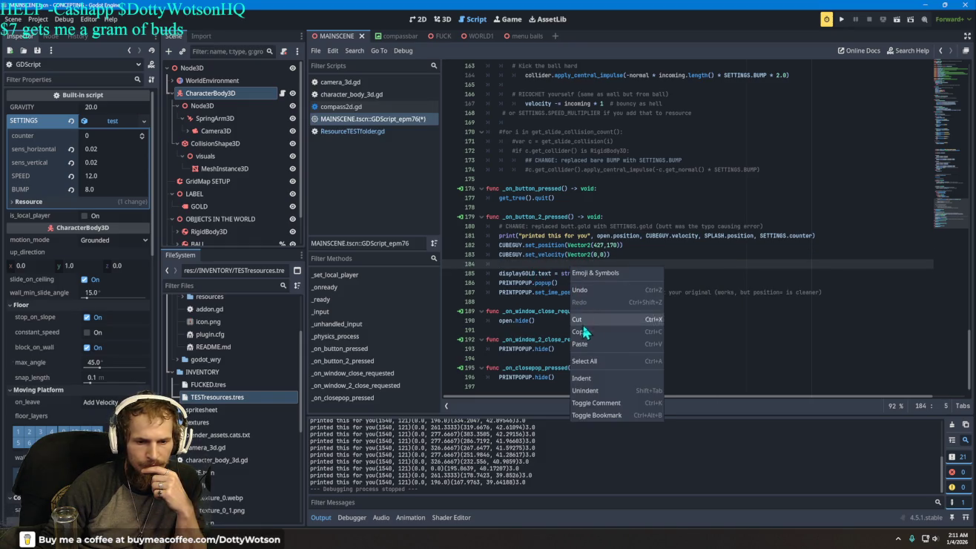
{"action": "left_click", "coordinate": [593, 343]}
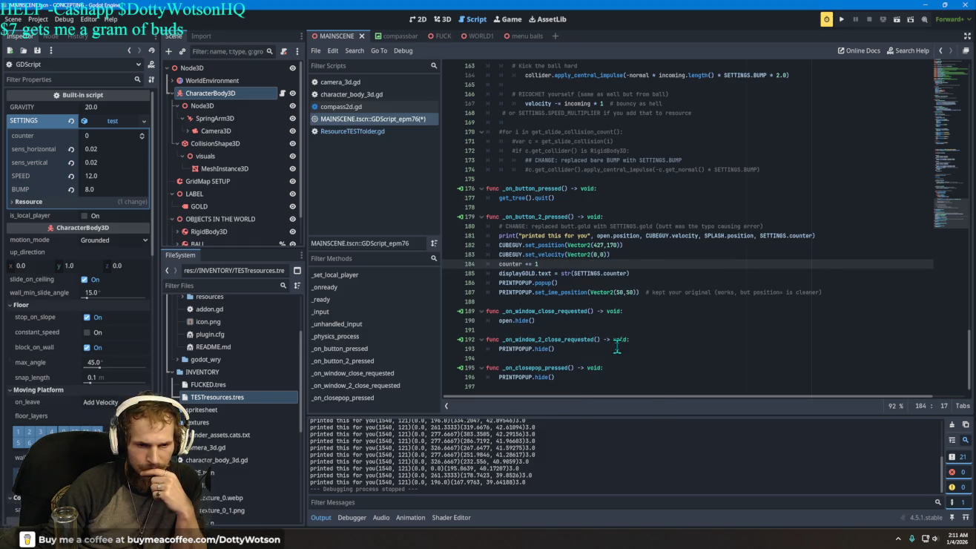
{"action": "left_click", "coordinate": [499, 263]}
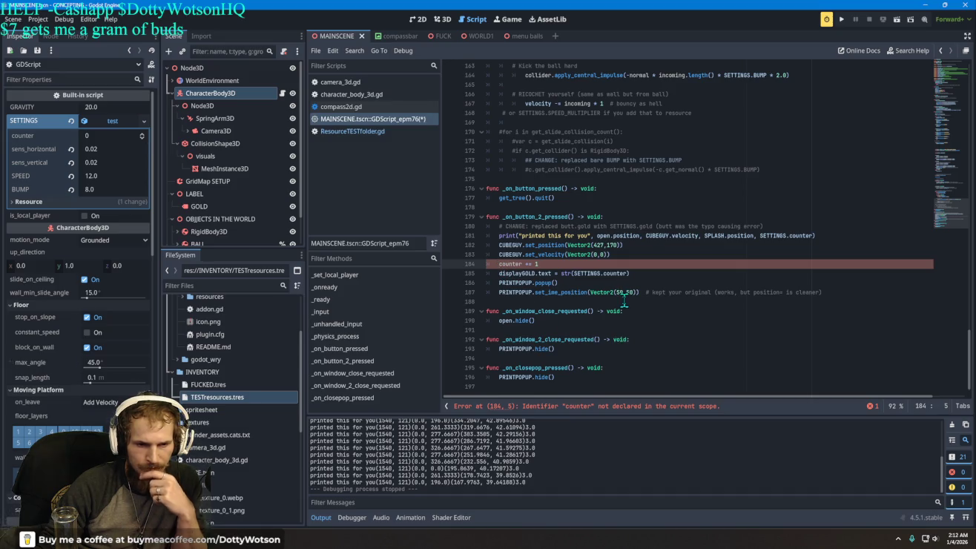
{"action": "key", "text": "BackSpace"}
{"action": "key", "text": "Tab"}
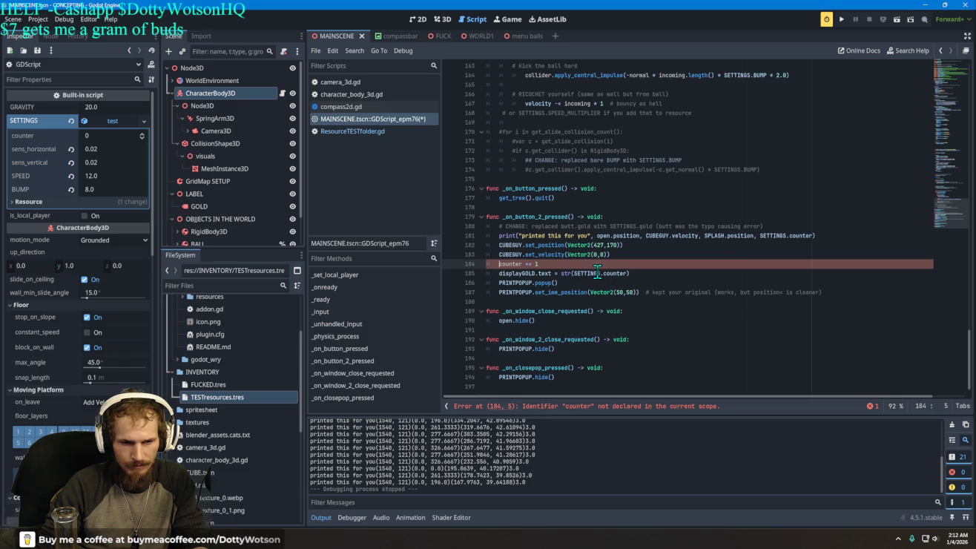
Open ResourceTESTfolder.gd to check the exported counter: int = 0 declaration.
{"action": "mouse_move", "coordinate": [597, 271]}
{"action": "scroll", "coordinate": [597, 271], "scroll_direction": "up", "scroll_amount": 15}
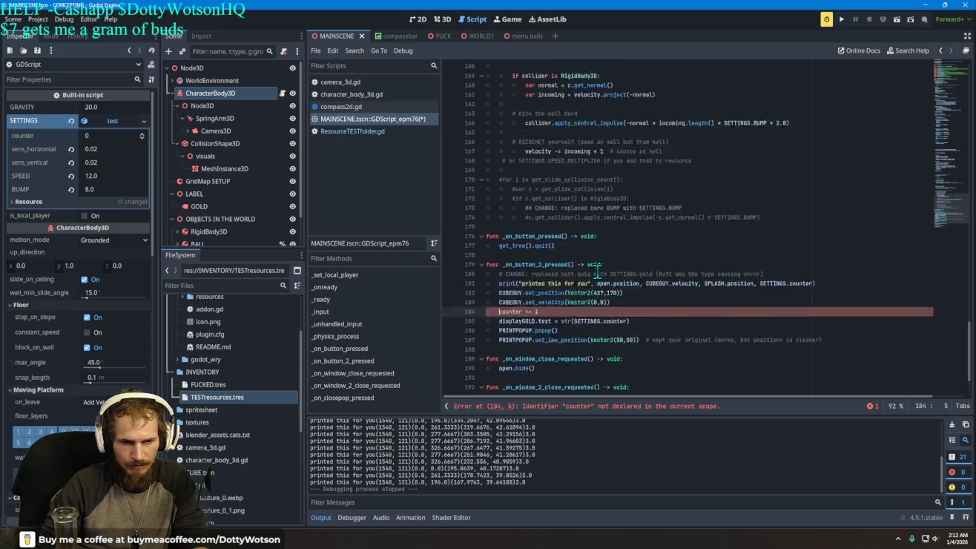
{"action": "scroll", "coordinate": [597, 271], "scroll_direction": "up", "scroll_amount": 11}
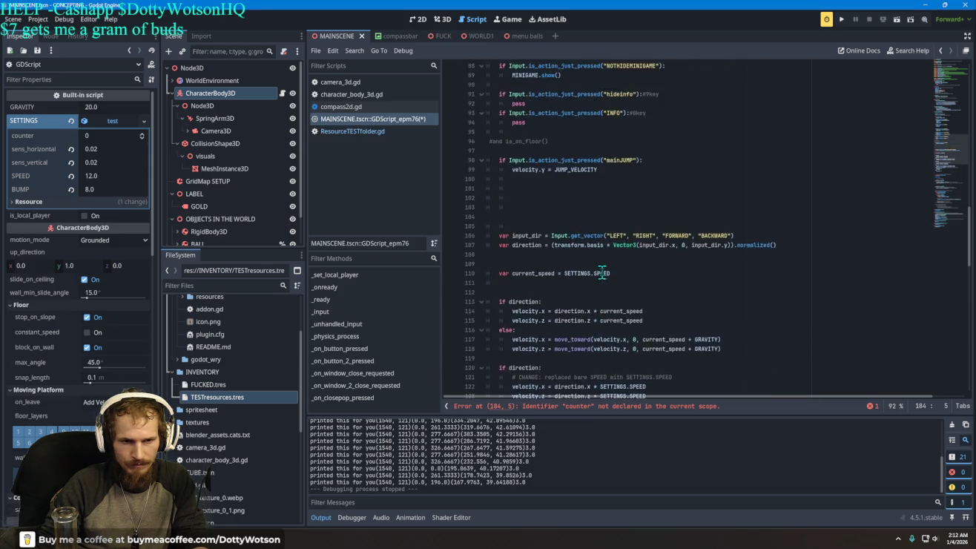
{"action": "scroll", "coordinate": [604, 273], "scroll_direction": "up", "scroll_amount": 8}
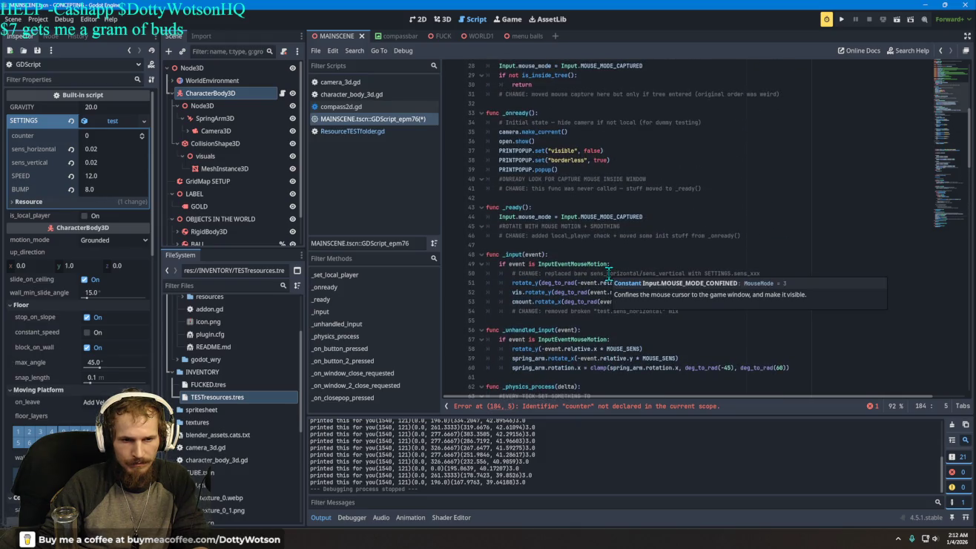
{"action": "scroll", "coordinate": [609, 276], "scroll_direction": "up", "scroll_amount": 5}
{"action": "scroll", "coordinate": [606, 274], "scroll_direction": "up", "scroll_amount": 2}
{"action": "scroll", "coordinate": [605, 274], "scroll_direction": "up", "scroll_amount": 2}
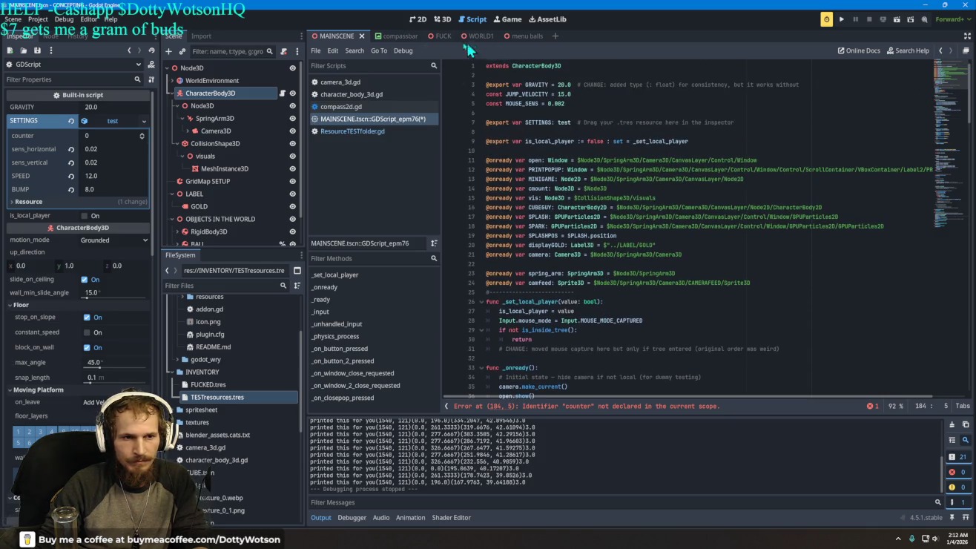
{"action": "left_click", "coordinate": [371, 131]}
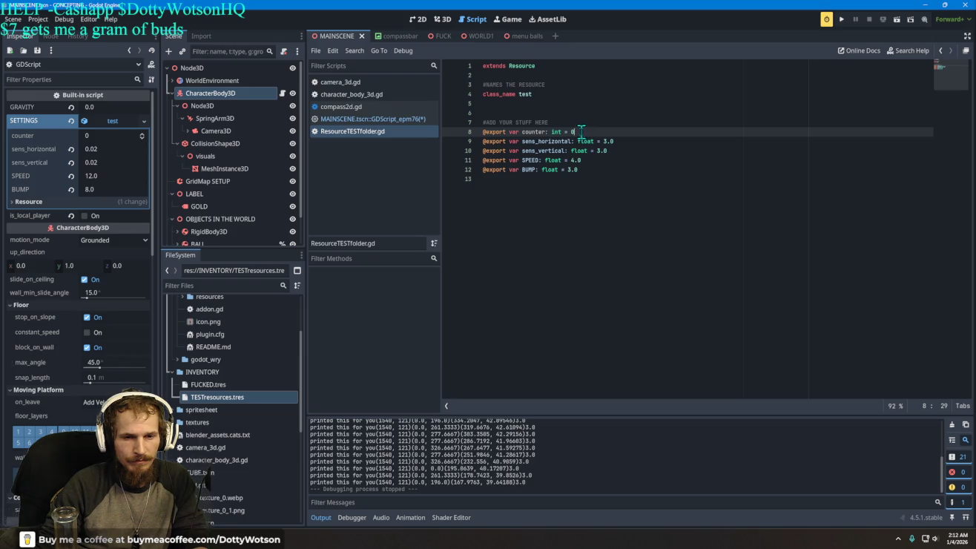
Change the counter export to float with a default of 3.
{"action": "key", "text": "BackSpace"}
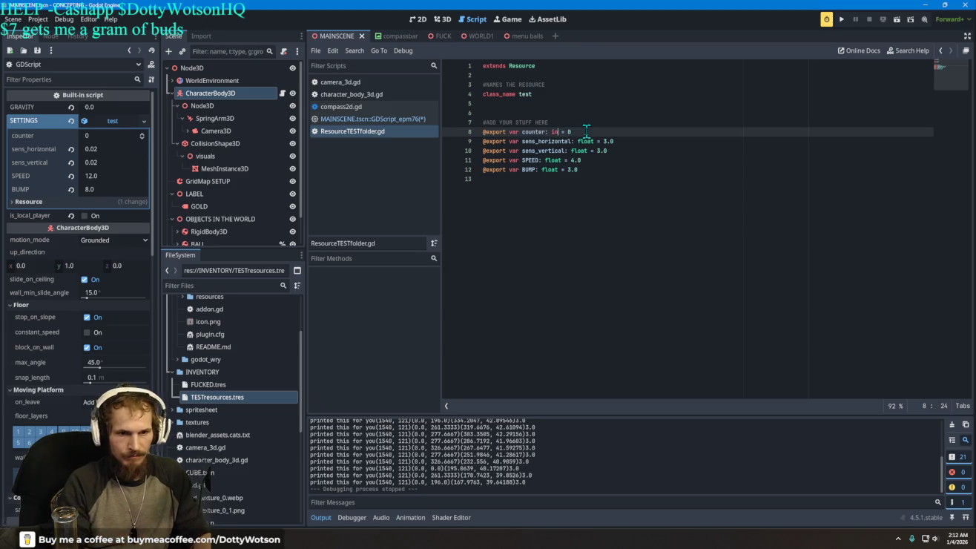
{"action": "type", "text": "float"}
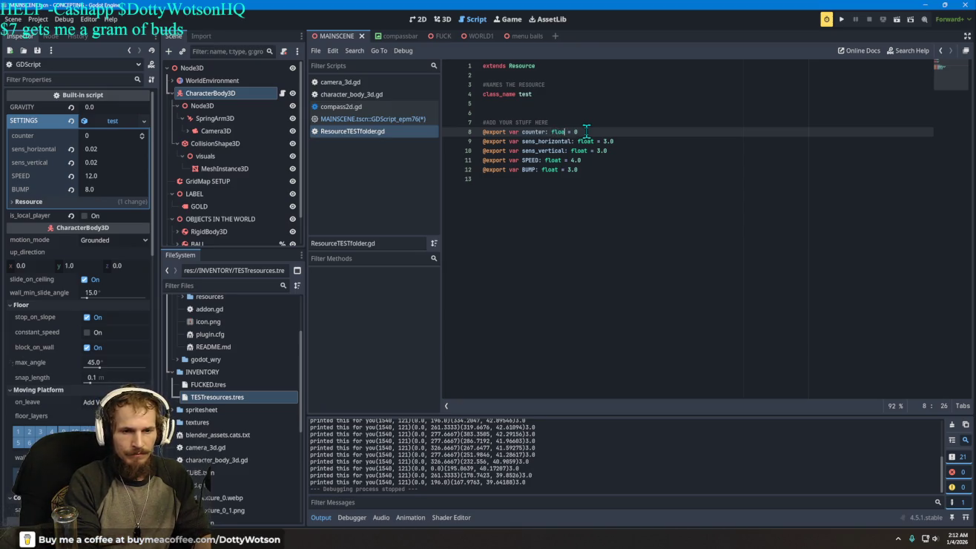
{"action": "left_click", "coordinate": [586, 131]}
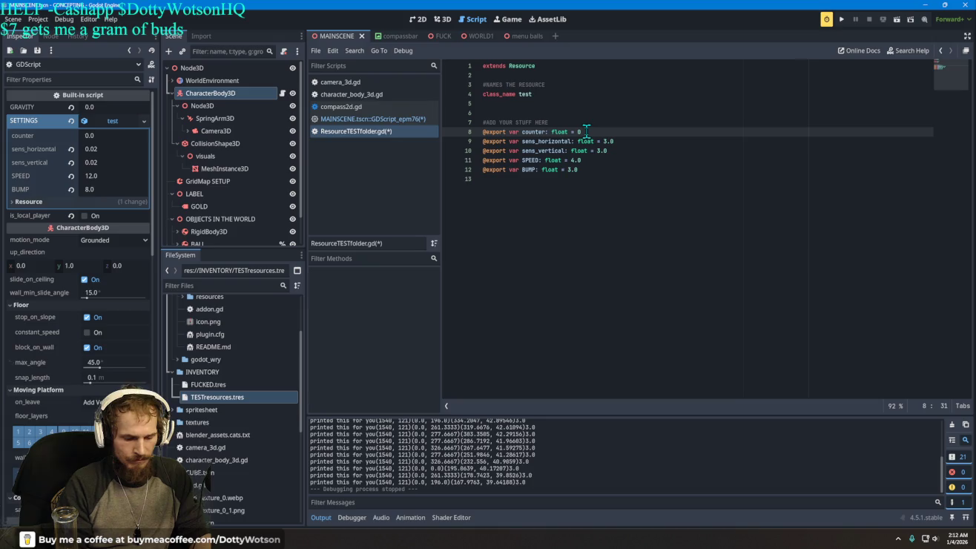
{"action": "type", "text": "3."}
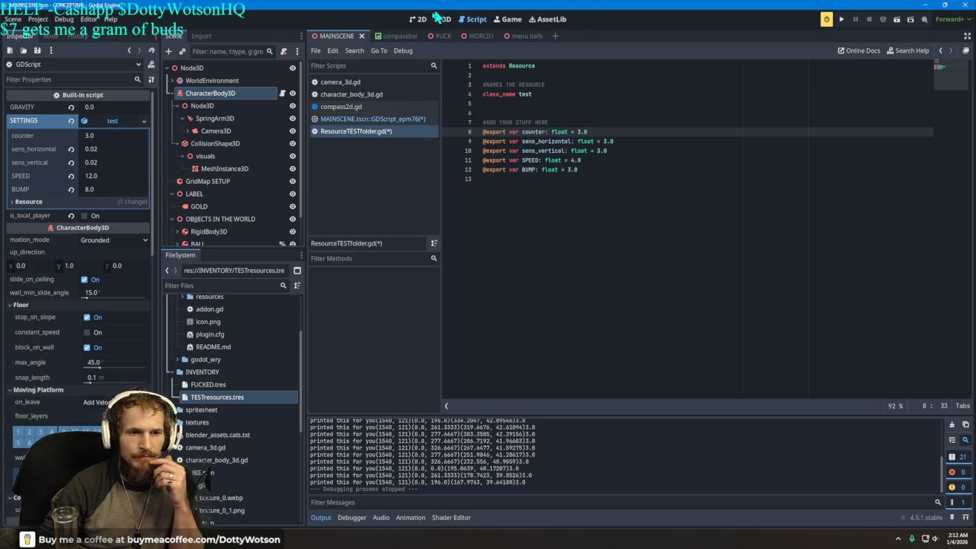
Save ResourceTESTfolder.gd and return to MAINSCENE.tscn::GDScript.
{"action": "right_click", "coordinate": [384, 134]}
{"action": "left_click", "coordinate": [390, 139]}
{"action": "left_click", "coordinate": [392, 120]}
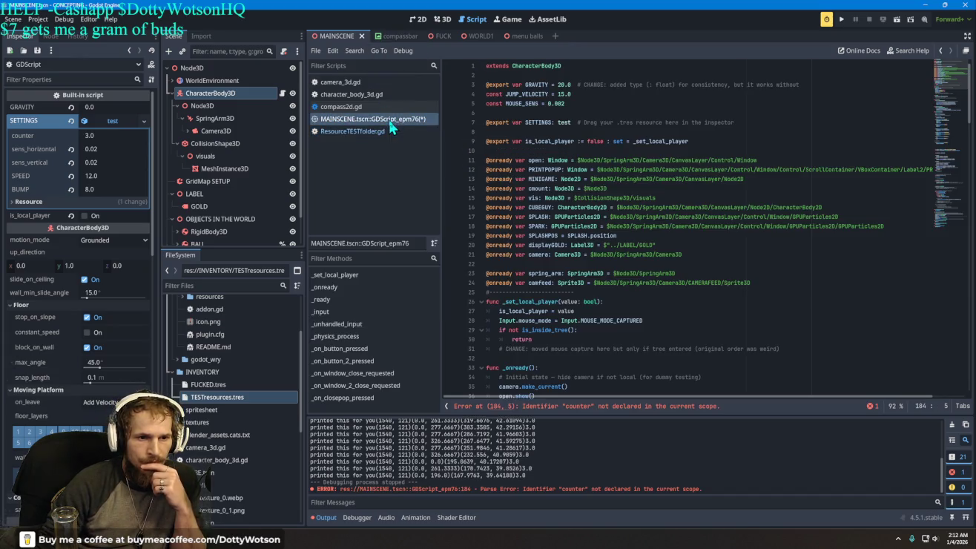
Jump to the erroring 'counter += 1' on line 184 and compare it with Grok's example.
{"action": "scroll", "coordinate": [598, 288], "scroll_direction": "down", "scroll_amount": 10}
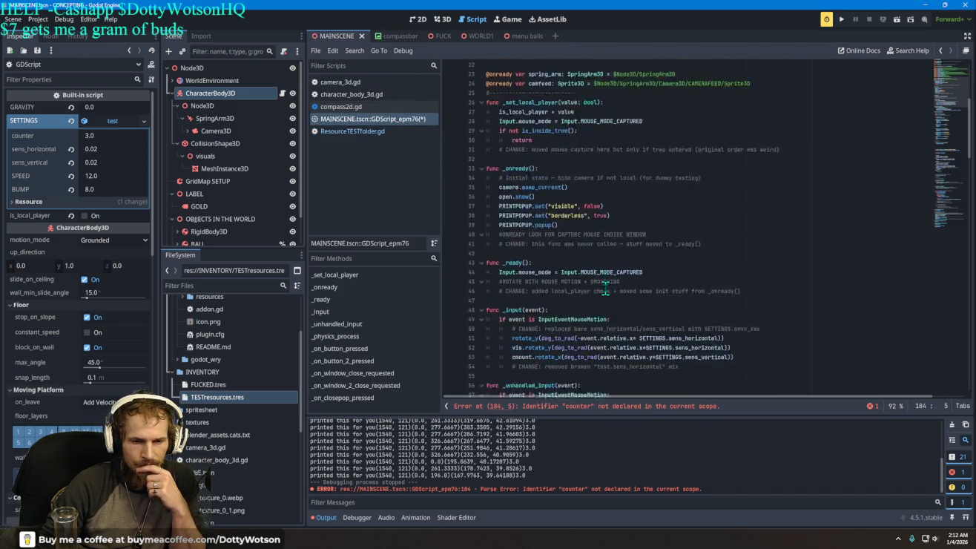
{"action": "left_click", "coordinate": [585, 406]}
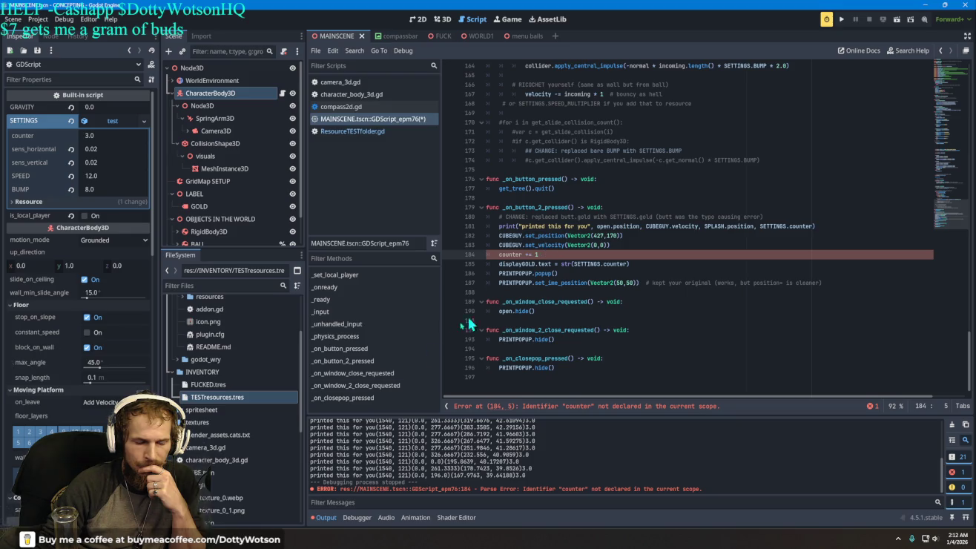
{"action": "key", "text": "alt+Tab"}
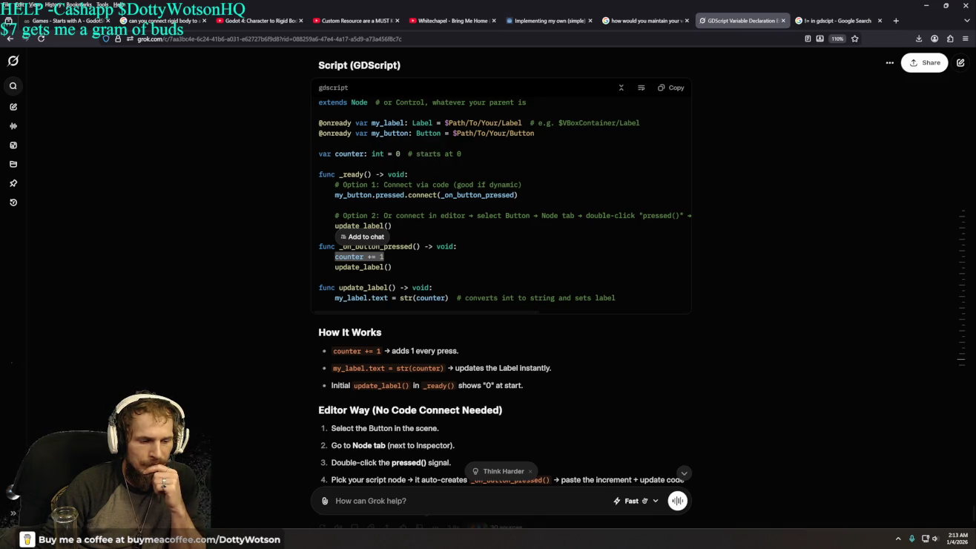
{"action": "key", "text": "alt+Tab"}
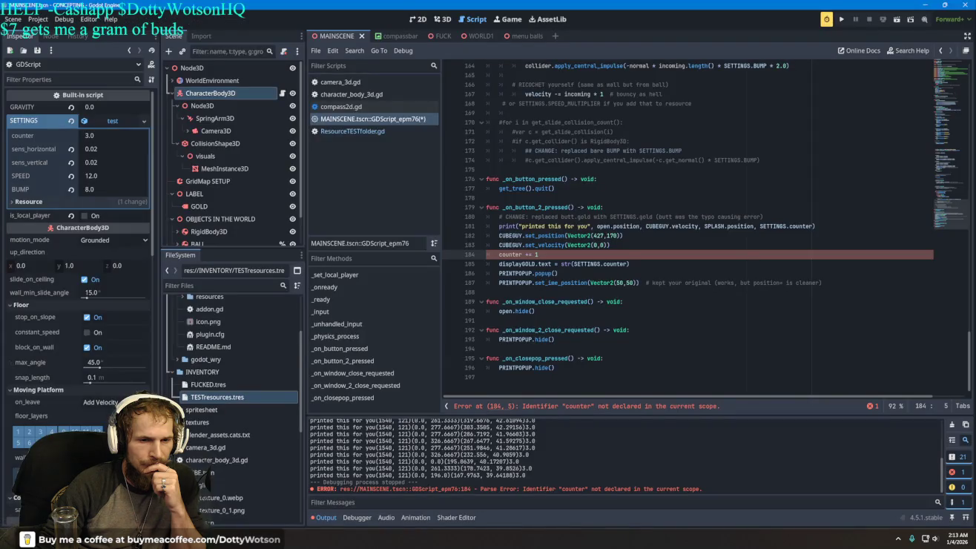
Rename the counter export property to gold in ResourceTESTfolder.gd and save it.
{"action": "left_click", "coordinate": [371, 137]}
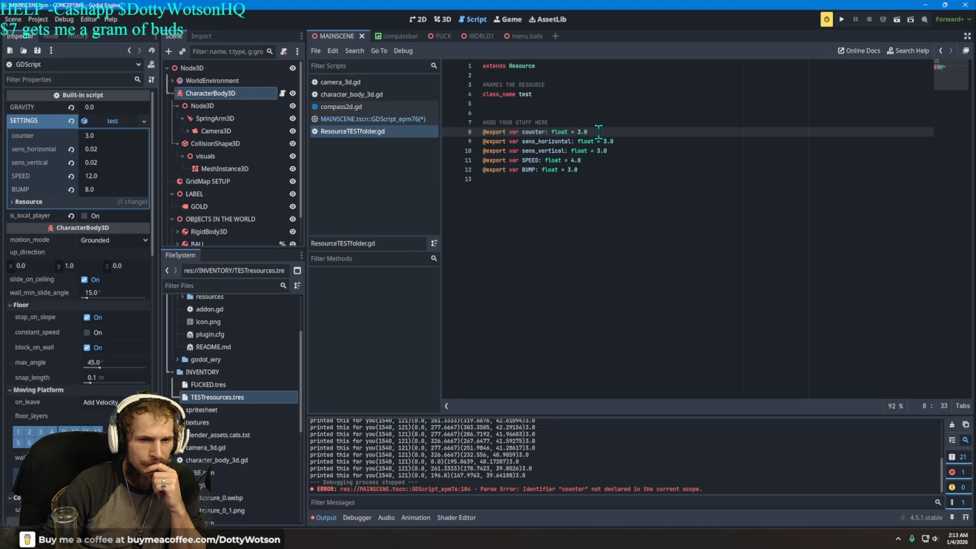
{"action": "left_click_drag", "start_coordinate": [584, 131], "coordinate": [481, 132]}
{"action": "left_click", "coordinate": [584, 131]}
{"action": "right_click", "coordinate": [583, 131]}
{"action": "left_click", "coordinate": [541, 135]}
{"action": "left_click_drag", "start_coordinate": [546, 132], "coordinate": [522, 131]}
{"action": "type", "text": "gold"}
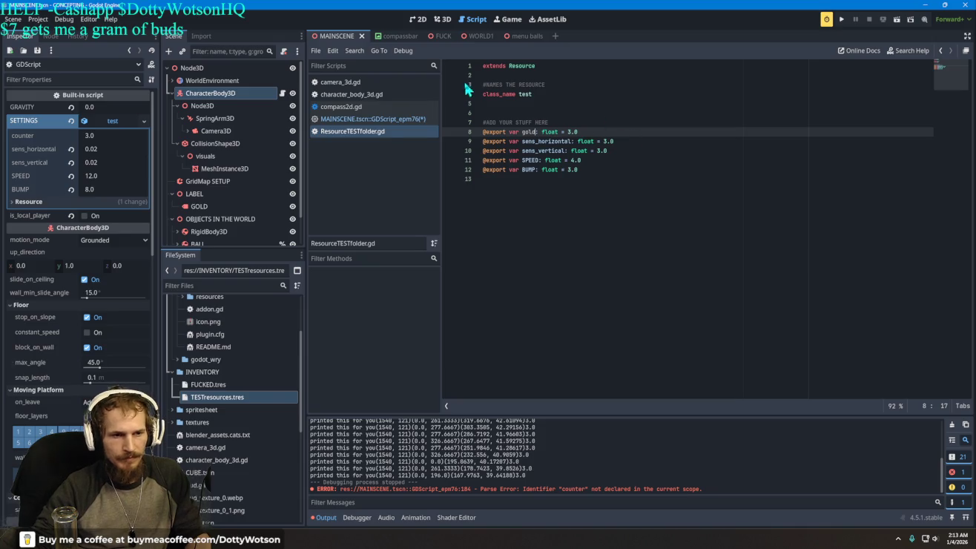
{"action": "right_click", "coordinate": [357, 132]}
{"action": "left_click", "coordinate": [369, 141]}
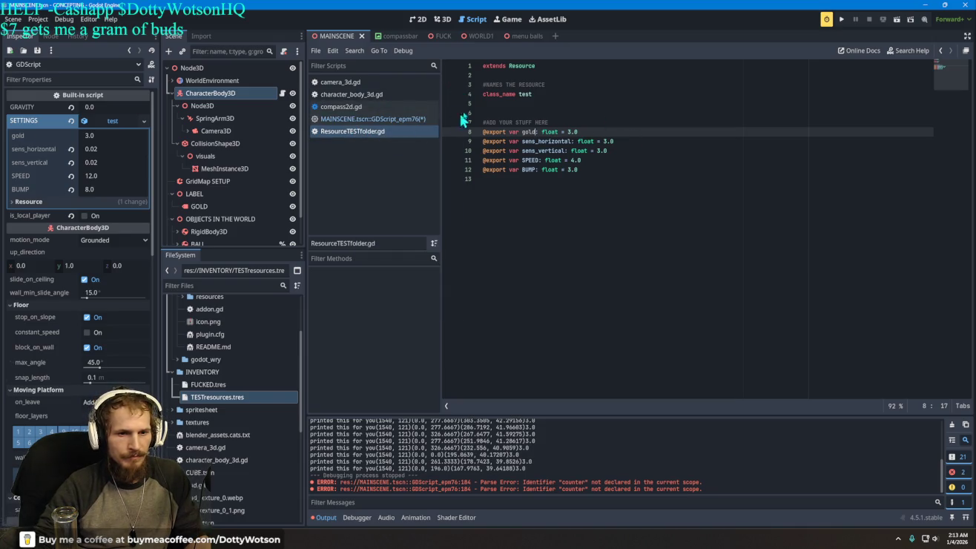
In the main scene script, change SETTINGS.counter to SETTINGS.gold on lines 185 and 181.
{"action": "left_click", "coordinate": [371, 119]}
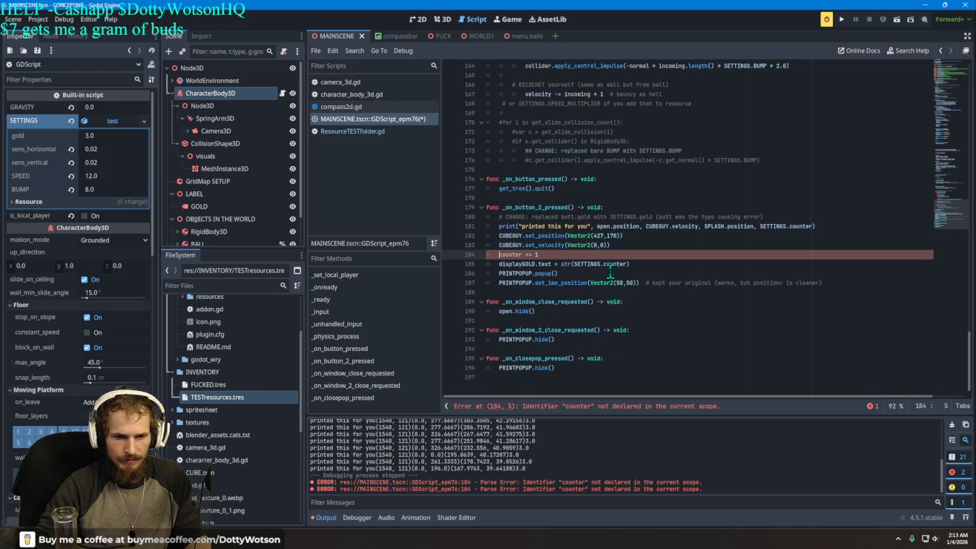
{"action": "left_click", "coordinate": [628, 263]}
{"action": "key", "text": "BackSpace"}
{"action": "key", "text": "BackSpace"}
{"action": "key", "text": "BackSpace"}
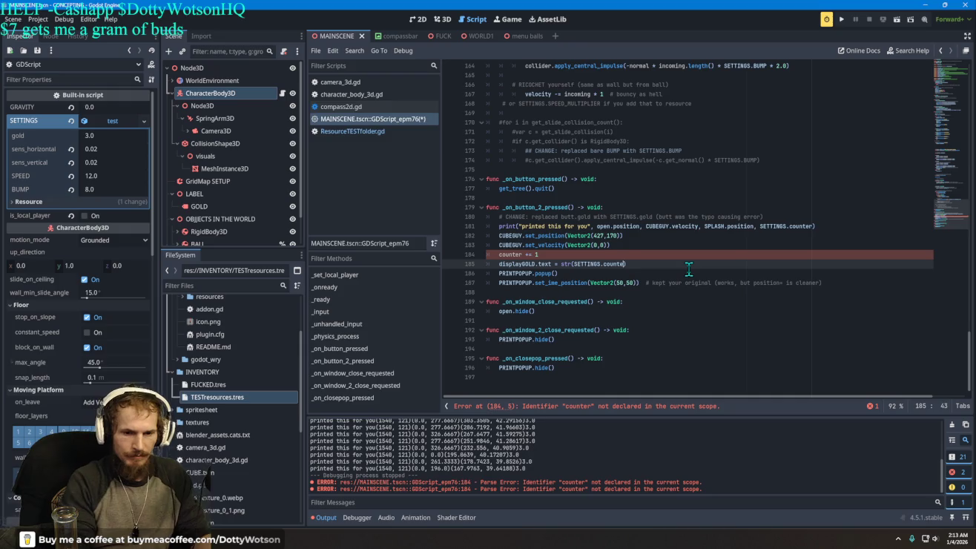
{"action": "type", "text": "gold"}
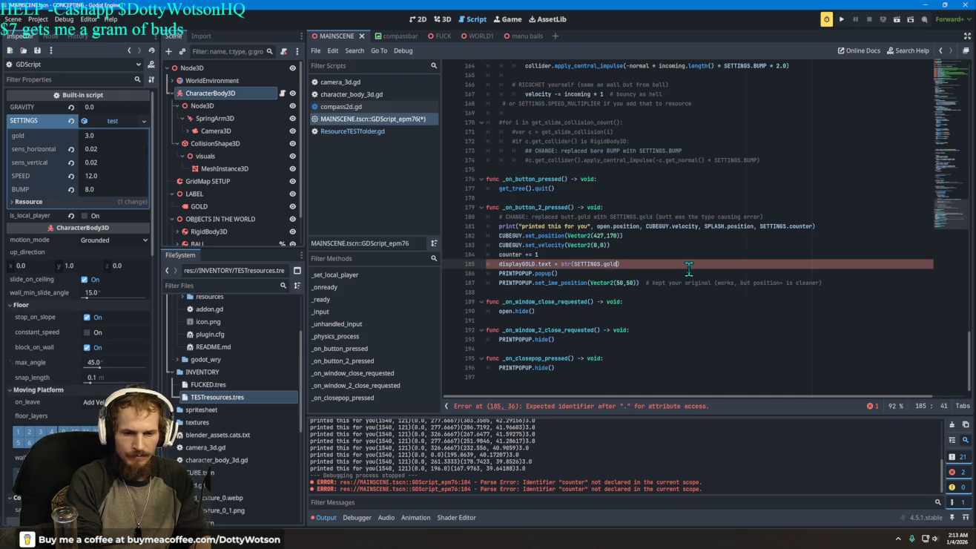
{"action": "key", "text": "Up"}
{"action": "key", "text": "Up"}
{"action": "key", "text": "Up"}
{"action": "key", "text": "Right"}
{"action": "key", "text": "Right"}
{"action": "key", "text": "Right"}
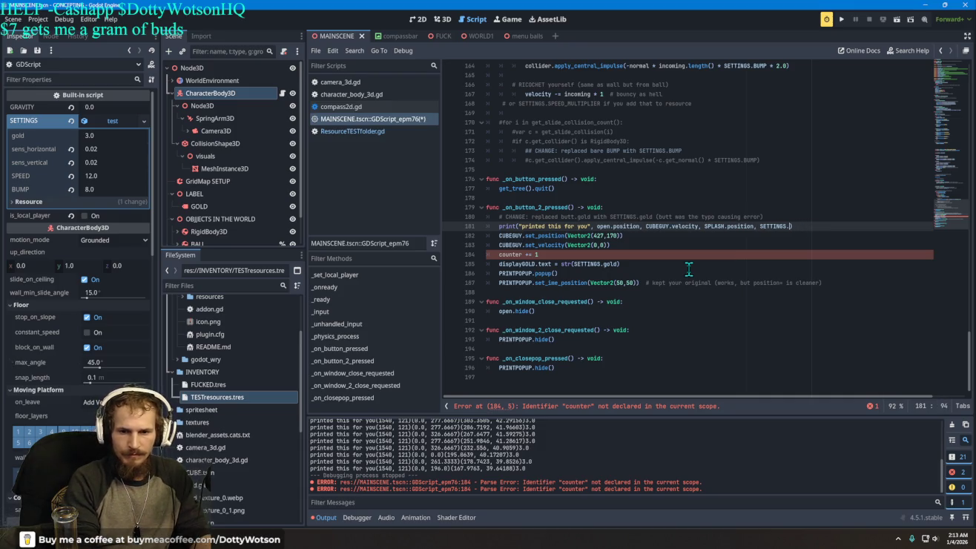
{"action": "key", "text": "BackSpace"}
{"action": "key", "text": "BackSpace"}
{"action": "key", "text": "BackSpace"}
{"action": "type", "text": "gold"}
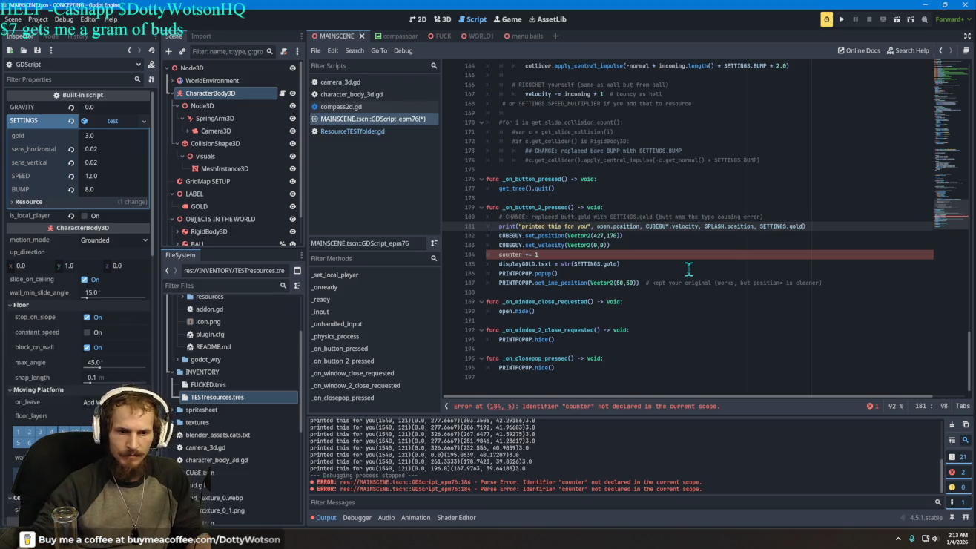
{"action": "left_click", "coordinate": [508, 255]}
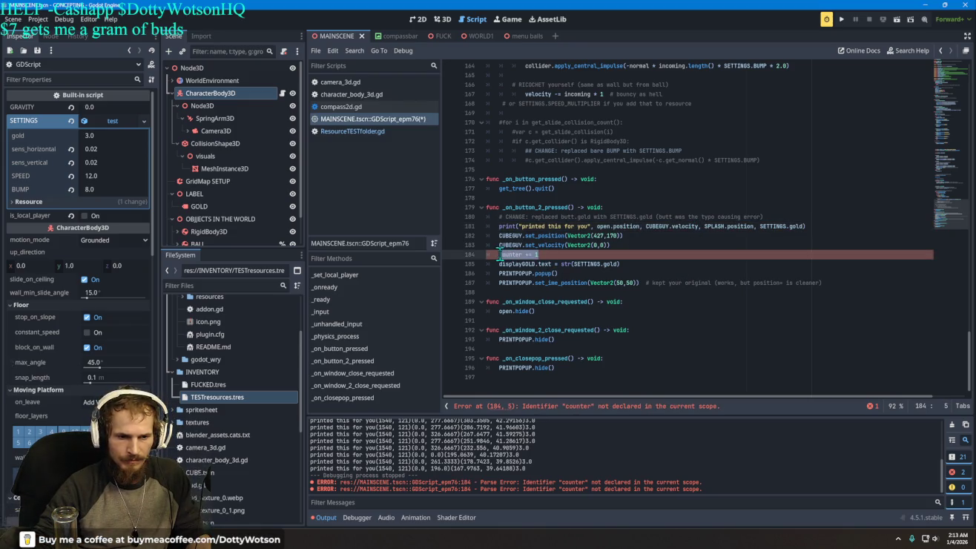
{"action": "scroll", "coordinate": [551, 161], "scroll_direction": "up", "scroll_amount": 2}
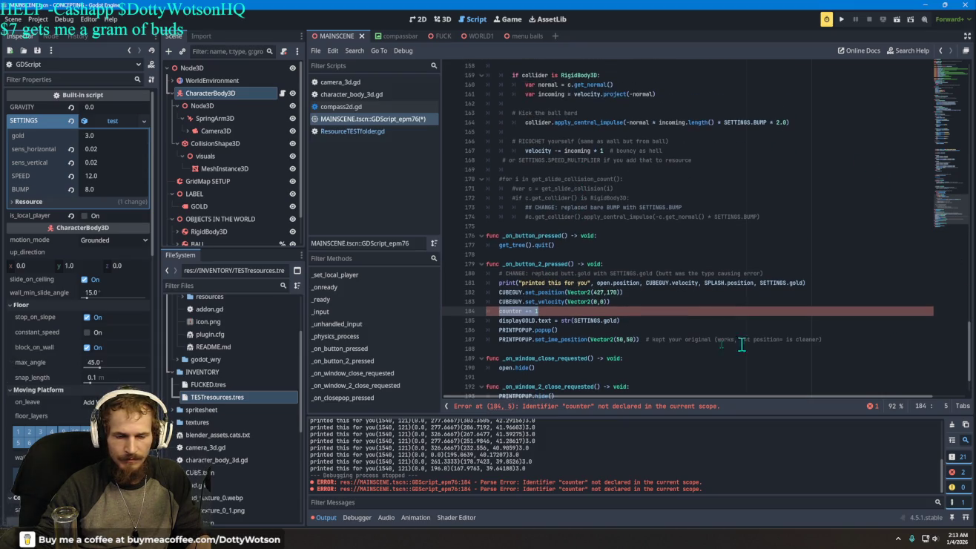
{"action": "left_click", "coordinate": [98, 540]}
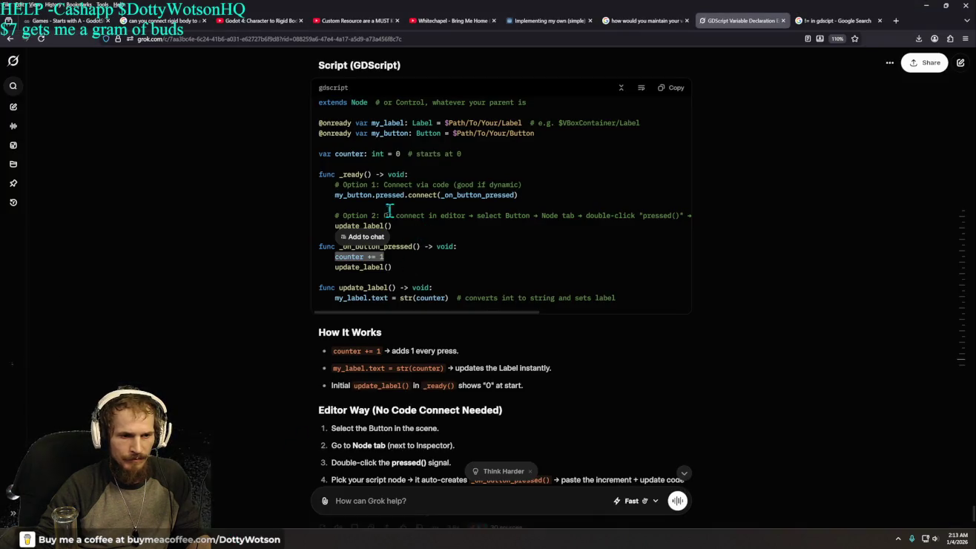
Copy Grok's 'var counter: int = 0' line and paste it as line 180 in the second button handler.
{"action": "left_click_drag", "start_coordinate": [463, 154], "coordinate": [318, 156]}
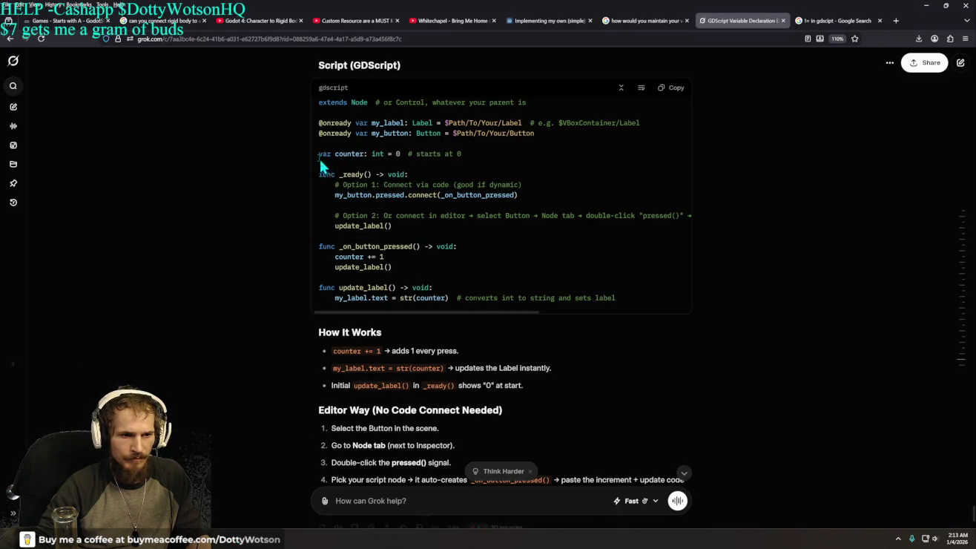
{"action": "right_click", "coordinate": [334, 157]}
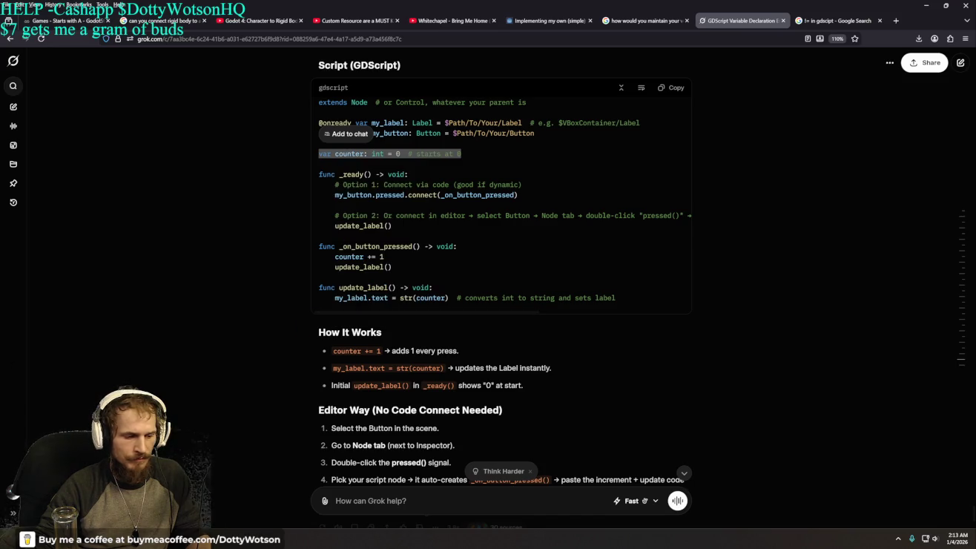
{"action": "key", "text": "alt+Tab"}
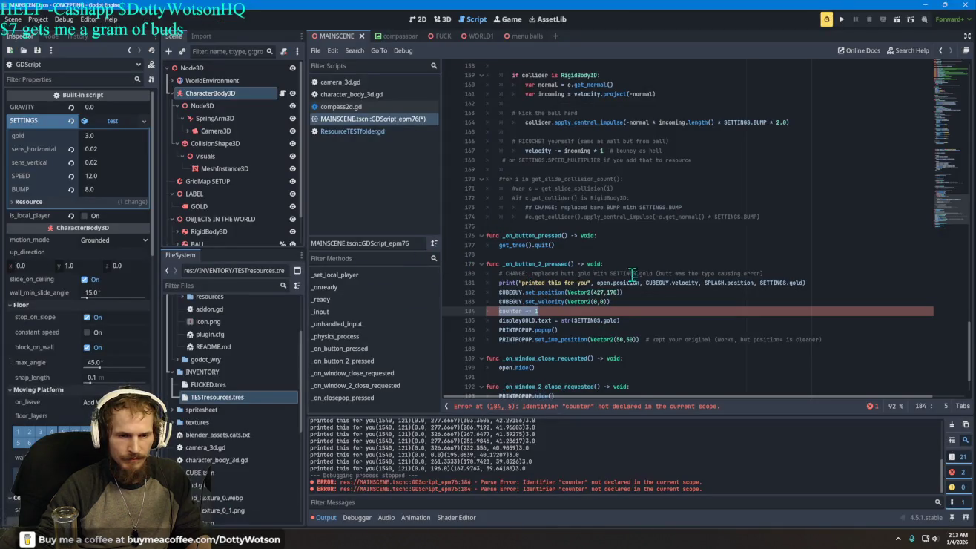
{"action": "left_click", "coordinate": [631, 264]}
{"action": "key", "text": "Return"}
{"action": "key", "text": "ctrl+v"}
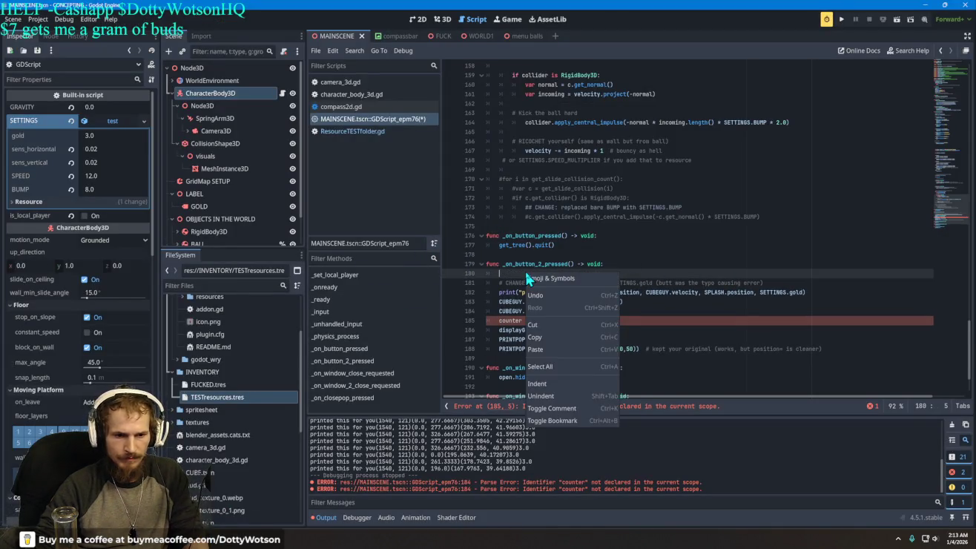
Change the pasted declaration on line 180 to 'var counter: float = 3.0'.
{"action": "mouse_move", "coordinate": [614, 351]}
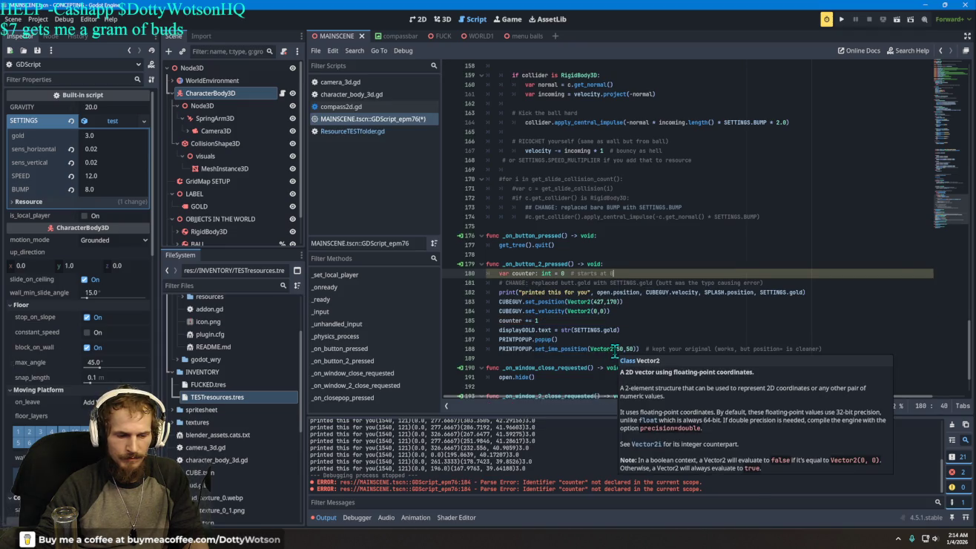
{"action": "left_click", "coordinate": [322, 517]}
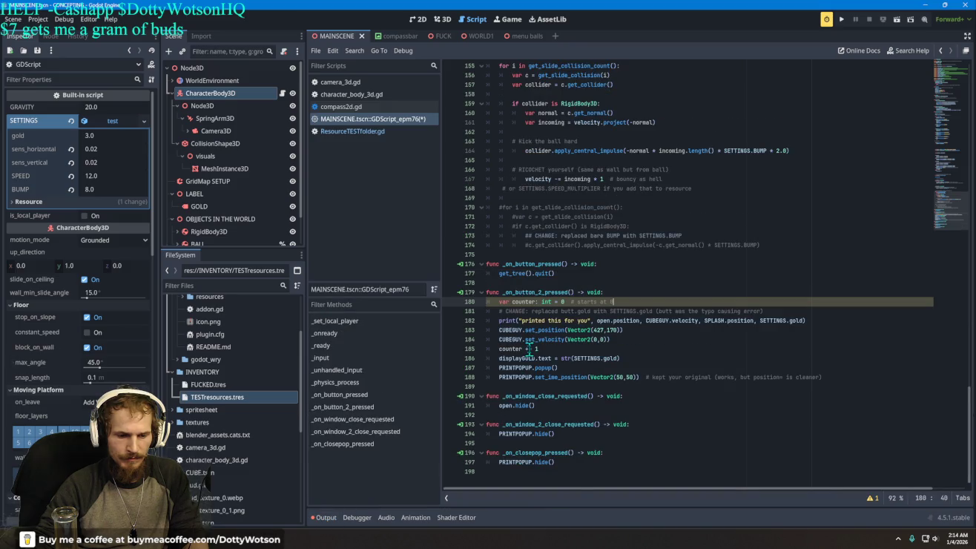
{"action": "left_click", "coordinate": [323, 517]}
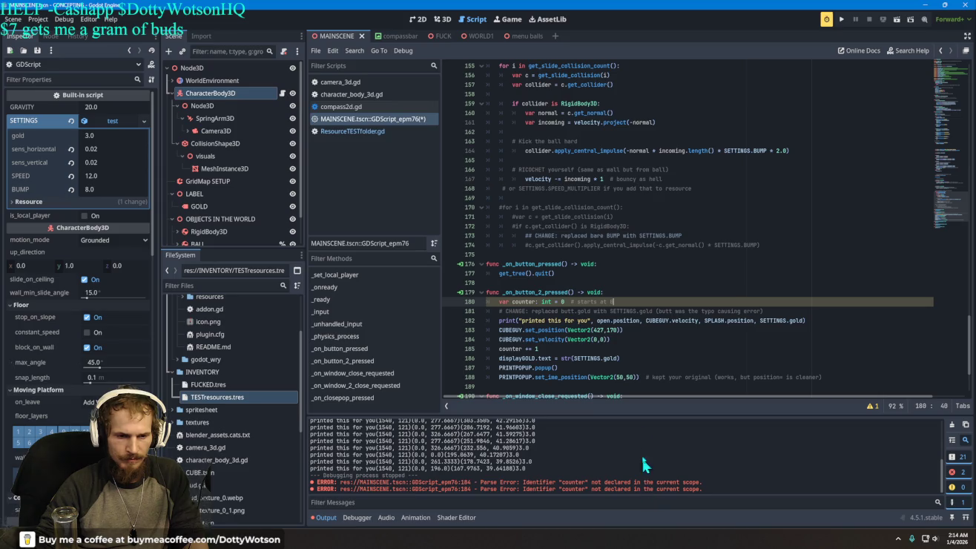
{"action": "left_click", "coordinate": [665, 348]}
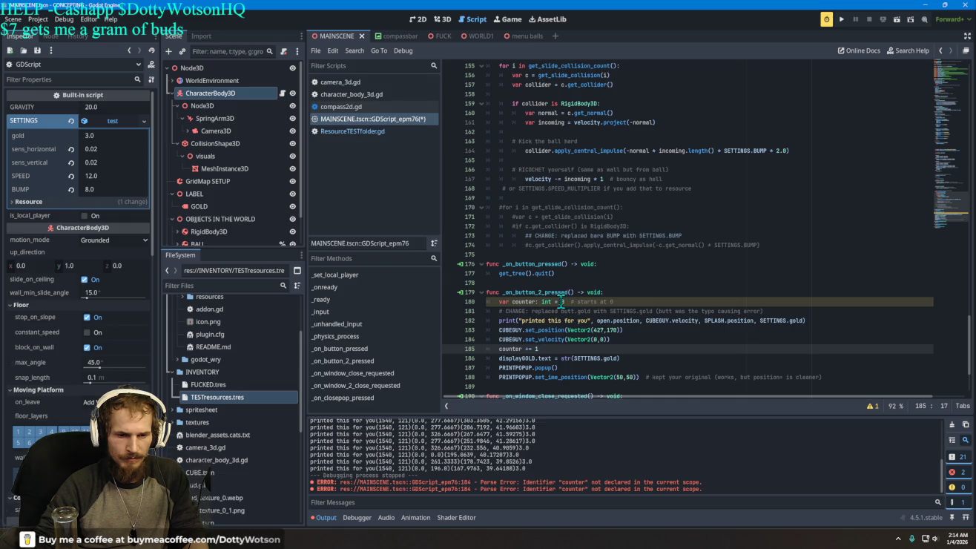
{"action": "left_click", "coordinate": [563, 301]}
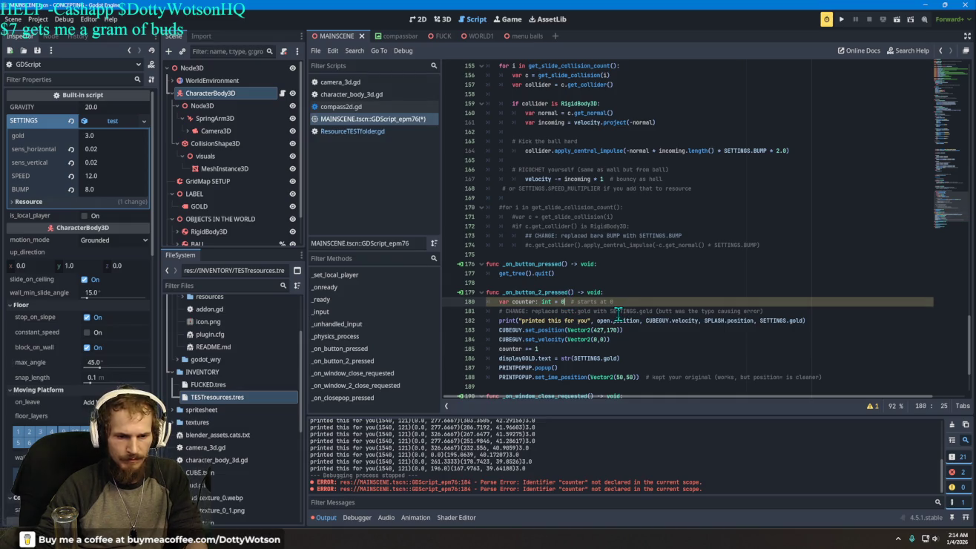
{"action": "left_click", "coordinate": [550, 301]}
{"action": "key", "text": "BackSpace"}
{"action": "key", "text": "BackSpace"}
{"action": "key", "text": "BackSpace"}
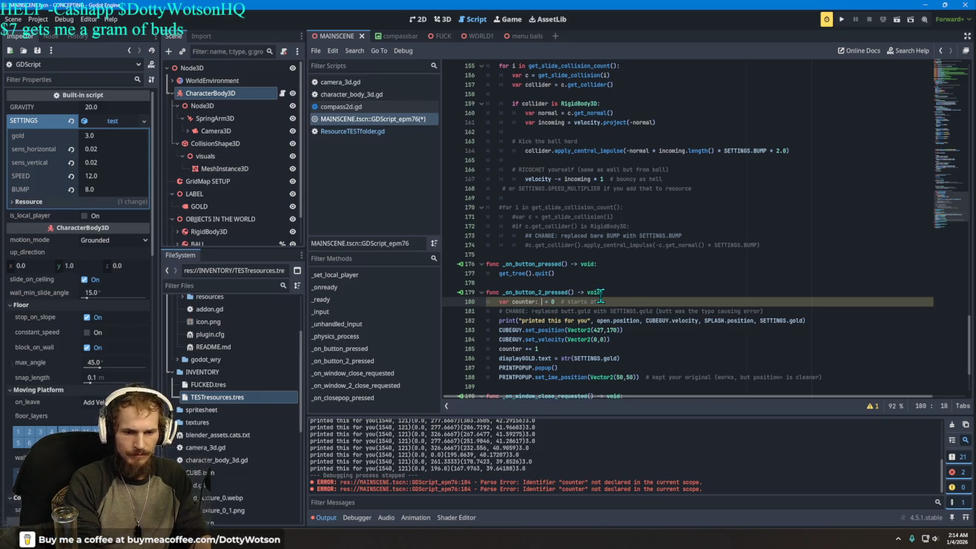
{"action": "key", "text": "BackSpace"}
{"action": "key", "text": "BackSpace"}
{"action": "key", "text": "BackSpace"}
{"action": "type", "text": "float"}
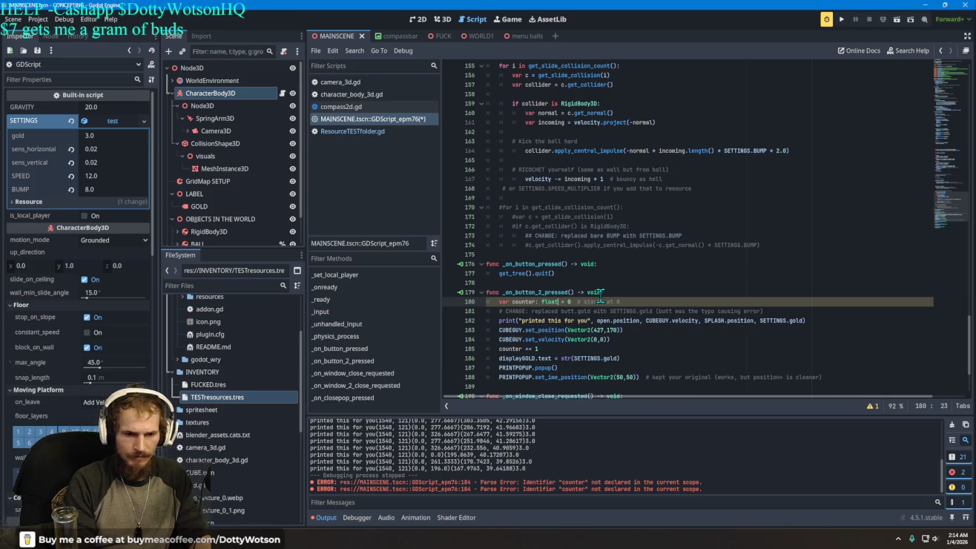
{"action": "key", "text": "Right"}
{"action": "key", "text": "Right"}
{"action": "key", "text": "BackSpace"}
{"action": "type", "text": "3"}
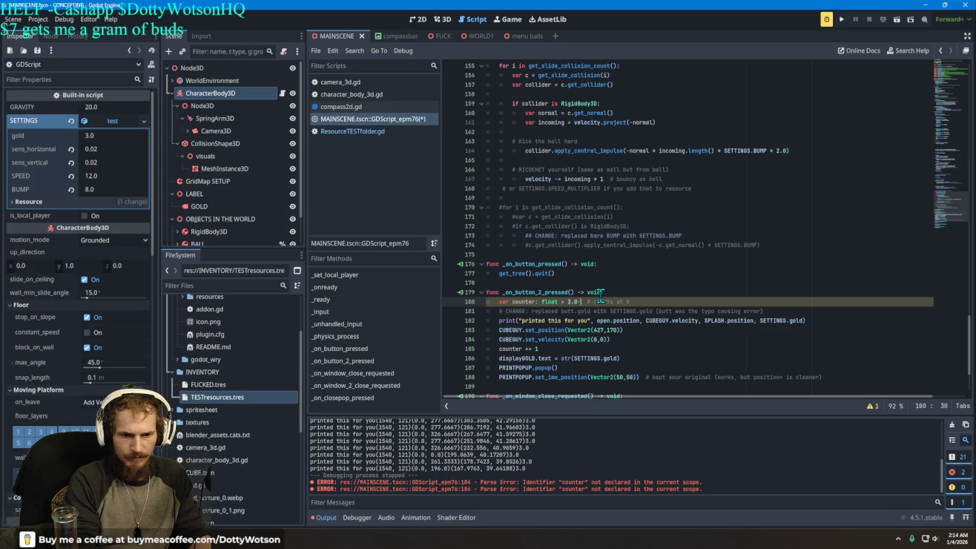
{"action": "type", "text": ".0"}
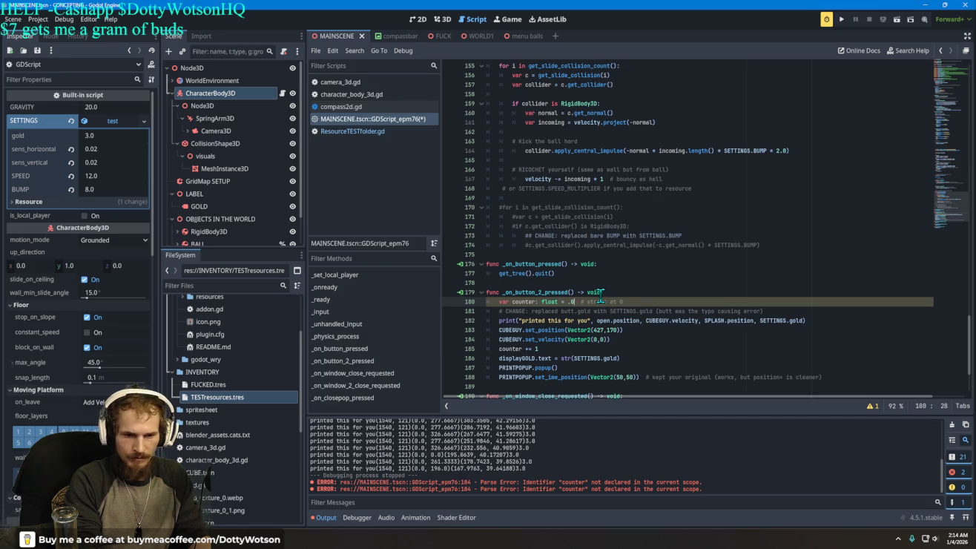
{"action": "type", "text": ".0"}
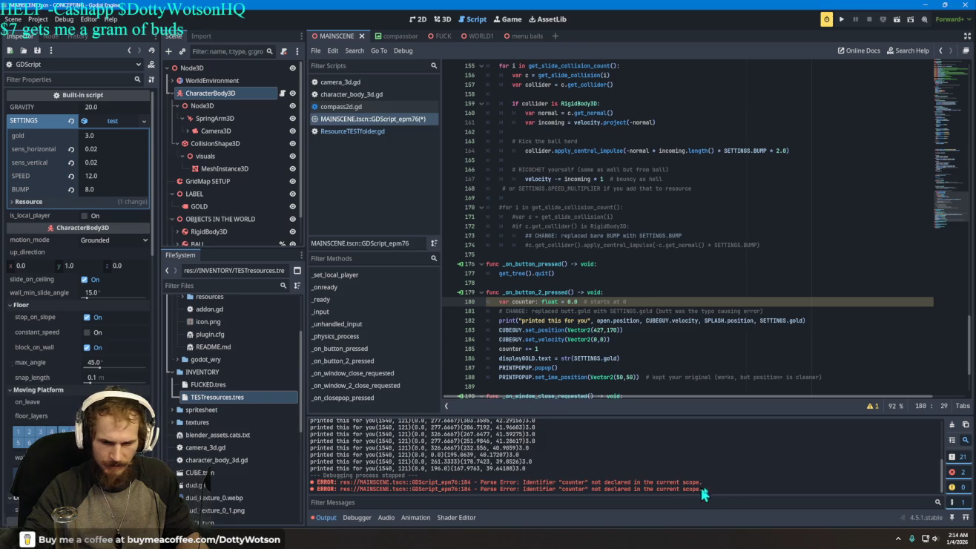
{"action": "left_click", "coordinate": [873, 407]}
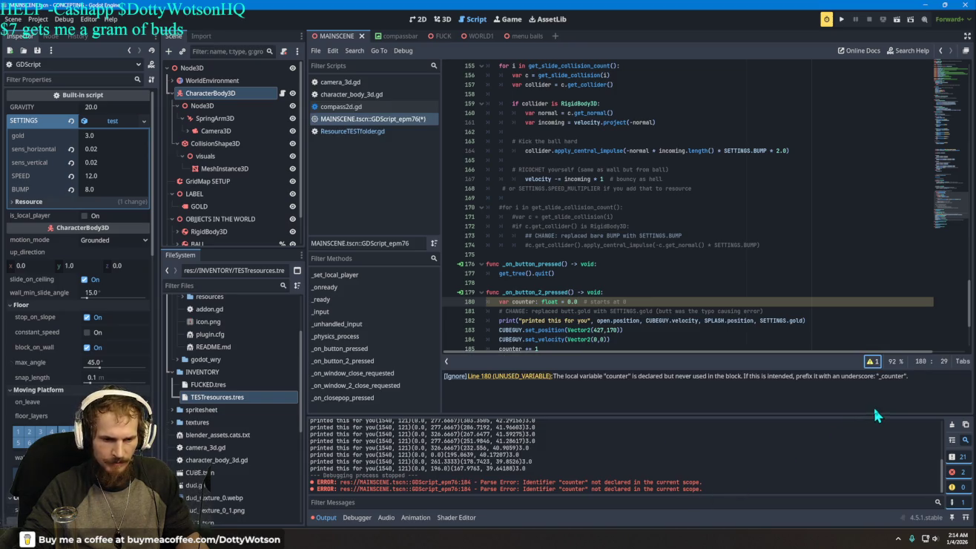
{"action": "left_click", "coordinate": [532, 385]}
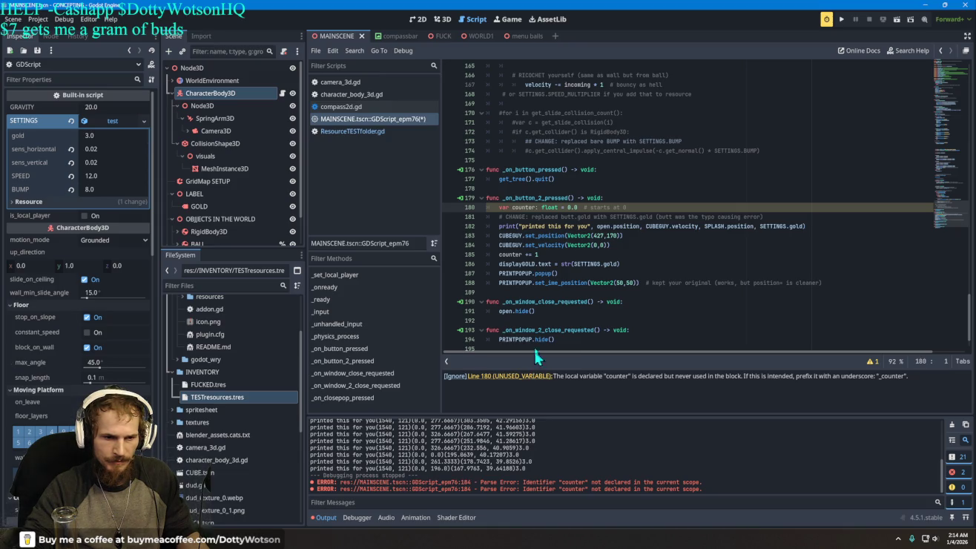
{"action": "left_click", "coordinate": [543, 255]}
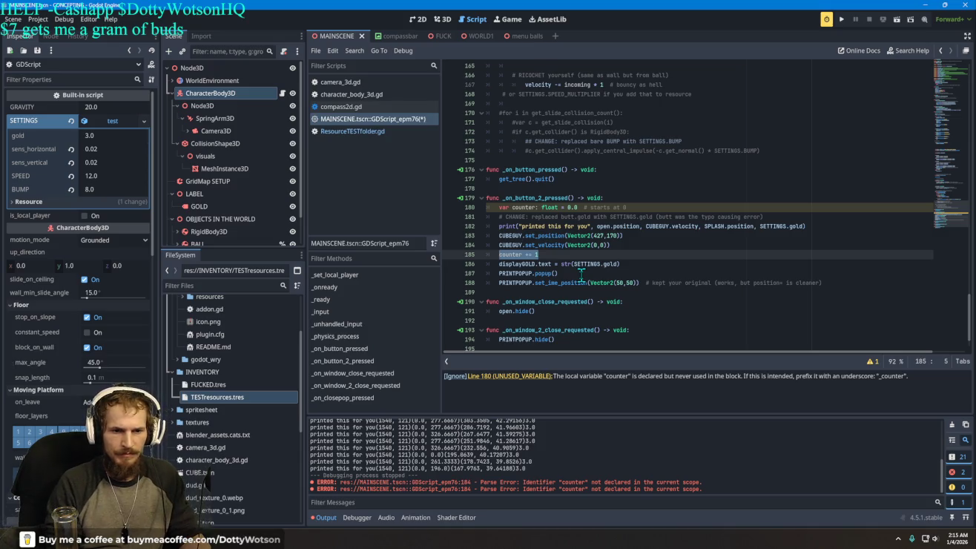
{"action": "key", "text": "Escape"}
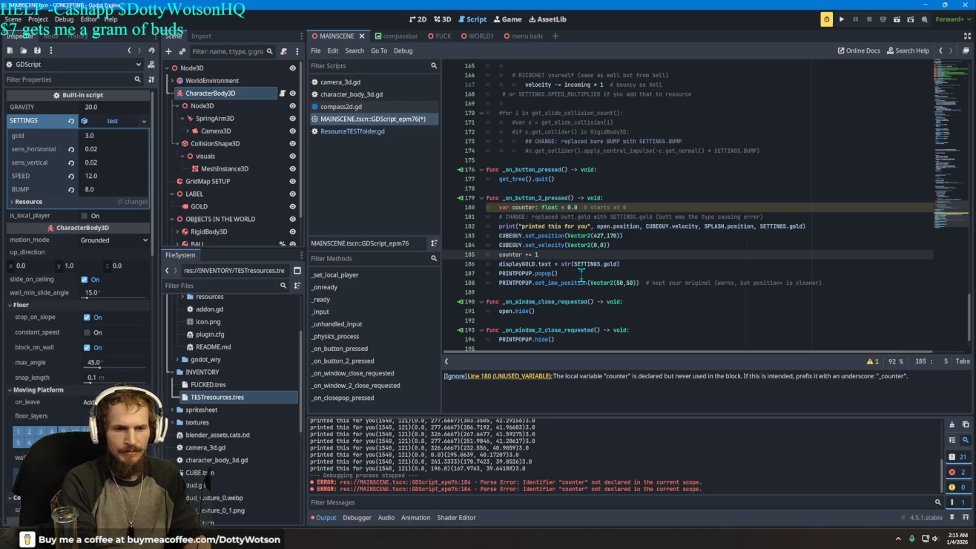
{"action": "type", "text": "counter "}
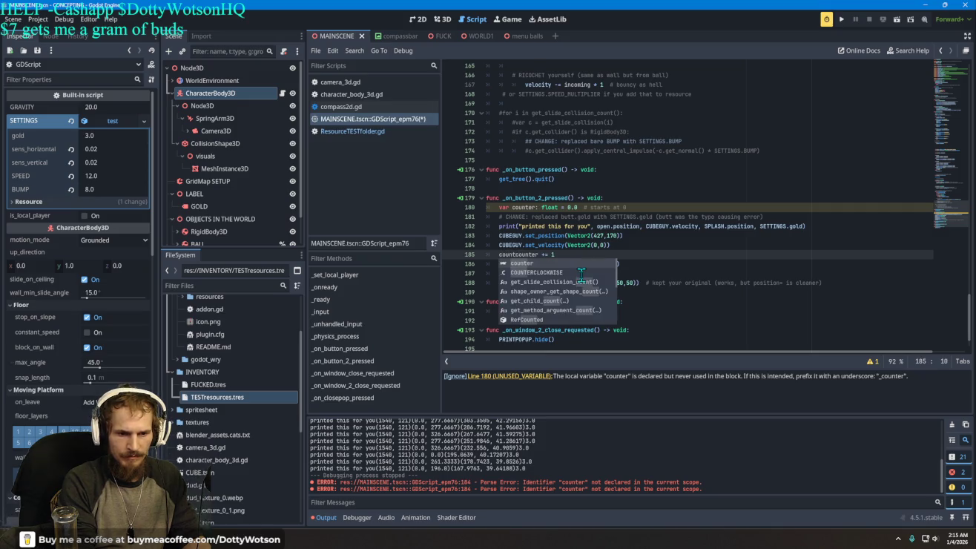
{"action": "type", "text": "="}
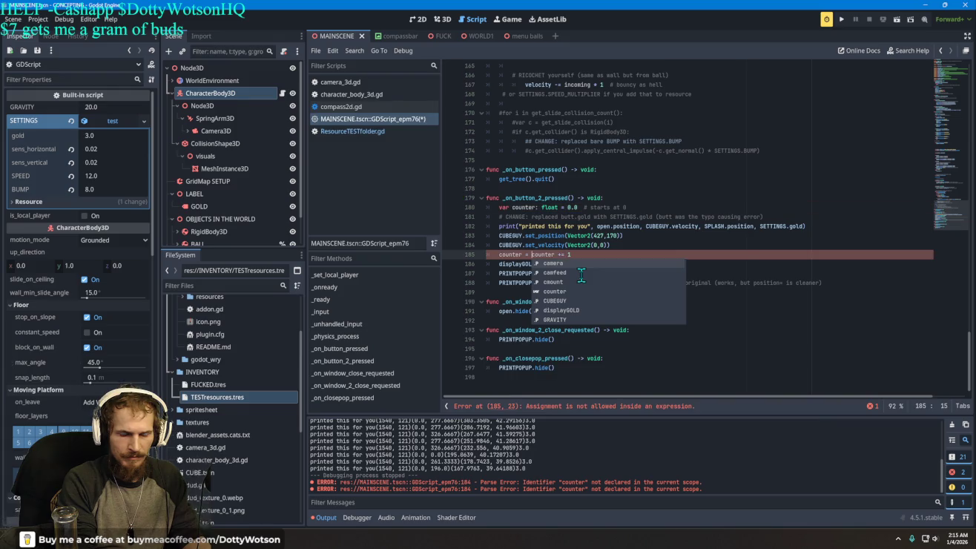
{"action": "key", "text": "BackSpace"}
{"action": "key", "text": "BackSpace"}
{"action": "key", "text": "BackSpace"}
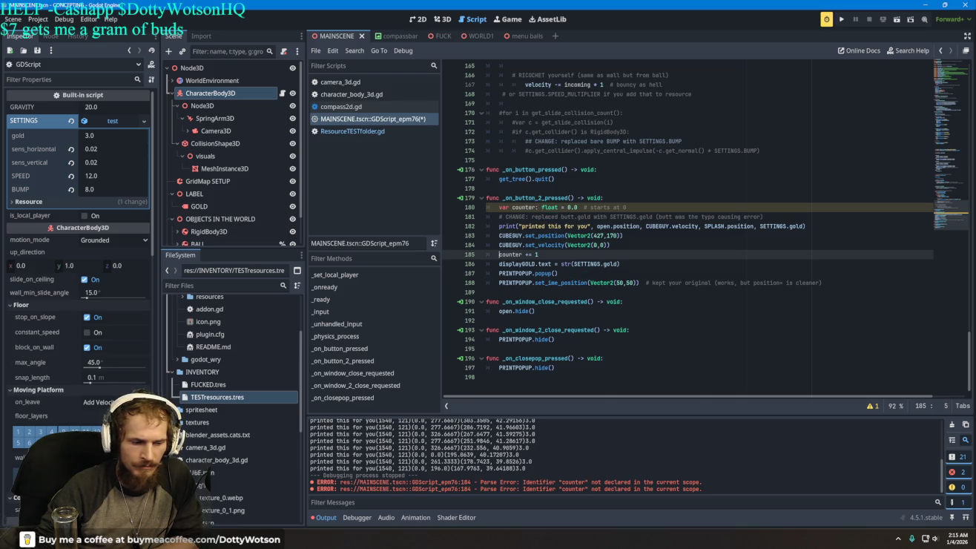
{"action": "key", "text": "alt+Tab"}
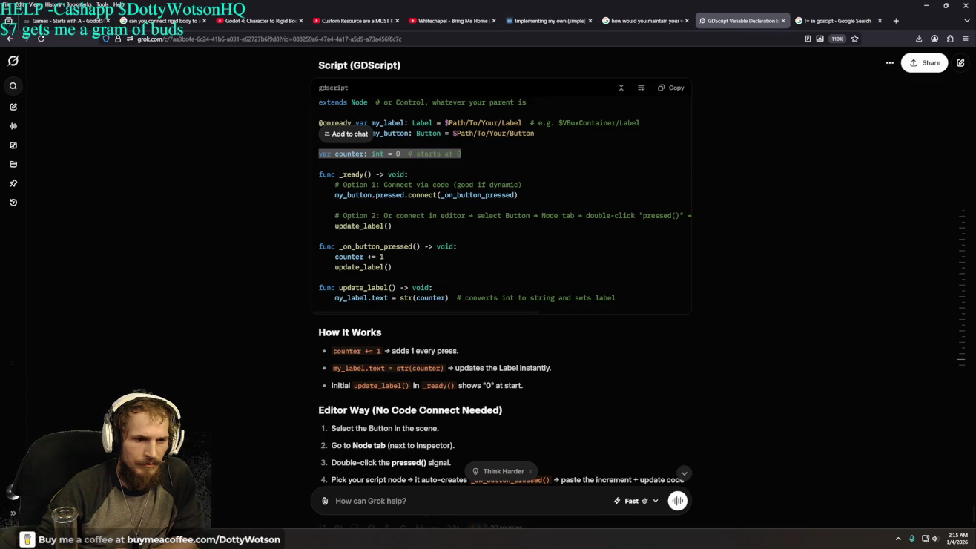
{"action": "key", "text": "alt+Tab"}
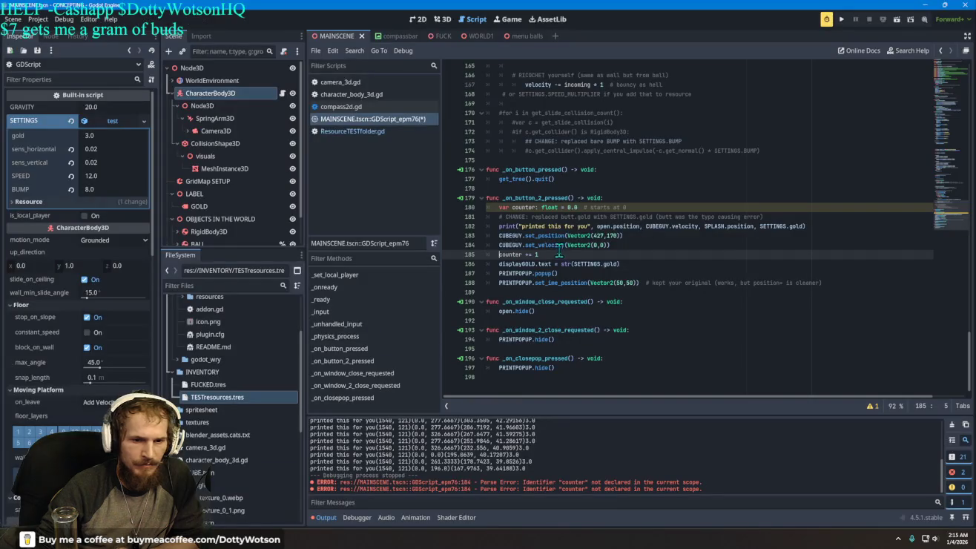
Move the var counter declaration from line 180 up to script level, then run the project.
{"action": "mouse_move", "coordinate": [627, 208]}
{"action": "left_mouse_down"}
{"action": "mouse_move", "coordinate": [501, 207]}
{"action": "mouse_move", "coordinate": [657, 99]}
{"action": "mouse_move", "coordinate": [660, 29]}
{"action": "mouse_move", "coordinate": [660, 262]}
{"action": "mouse_move", "coordinate": [658, 254]}
{"action": "mouse_move", "coordinate": [612, 273]}
{"action": "mouse_move", "coordinate": [549, 200]}
{"action": "mouse_move", "coordinate": [512, 183]}
{"action": "left_mouse_up"}
{"action": "scroll", "coordinate": [660, 263], "scroll_direction": "up", "scroll_amount": 15}
{"action": "scroll", "coordinate": [614, 271], "scroll_direction": "up", "scroll_amount": 11}
{"action": "scroll", "coordinate": [581, 241], "scroll_direction": "up", "scroll_amount": 8}
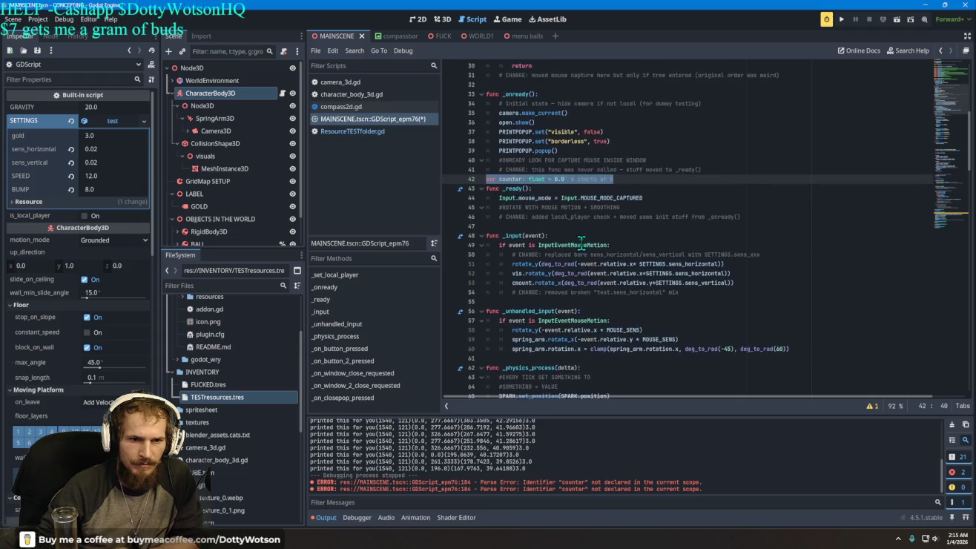
{"action": "mouse_move", "coordinate": [510, 295]}
{"action": "left_mouse_down"}
{"action": "mouse_move", "coordinate": [504, 222]}
{"action": "mouse_move", "coordinate": [489, 198]}
{"action": "left_mouse_up"}
{"action": "left_click", "coordinate": [841, 18]}
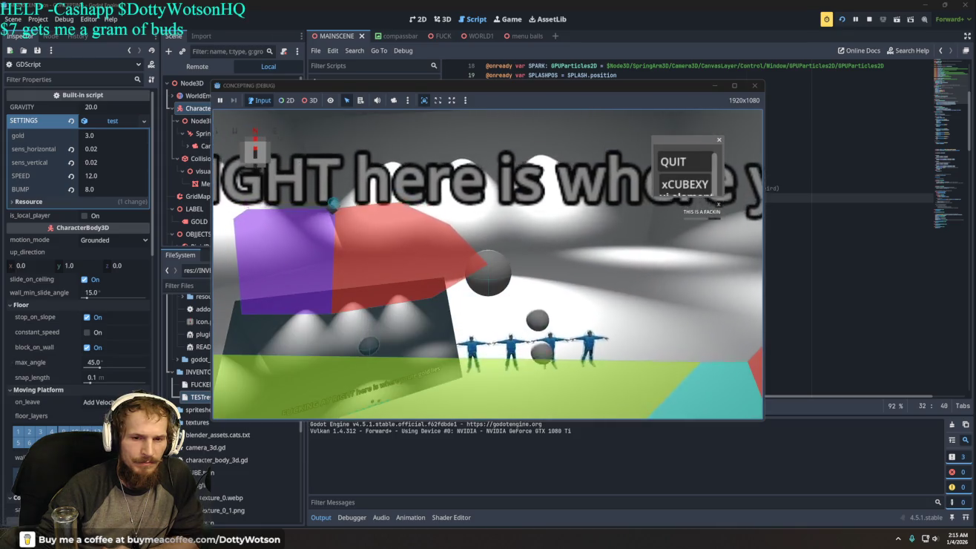
Press xCUBEXY ten times in the running game, with the gold label stuck at 3.0, then quit.
{"action": "left_click", "coordinate": [689, 188]}
{"action": "left_click", "coordinate": [689, 188]}
{"action": "left_click", "coordinate": [689, 189]}
{"action": "left_click", "coordinate": [689, 189]}
{"action": "left_click", "coordinate": [689, 189]}
{"action": "left_click", "coordinate": [688, 188]}
{"action": "left_click", "coordinate": [688, 189]}
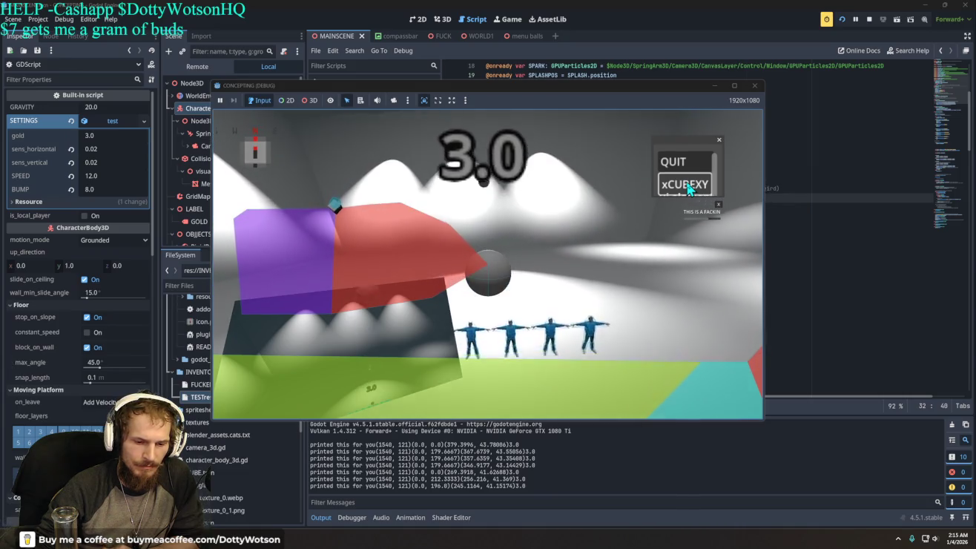
{"action": "left_click", "coordinate": [688, 188]}
{"action": "left_click", "coordinate": [689, 189]}
{"action": "left_click", "coordinate": [689, 188]}
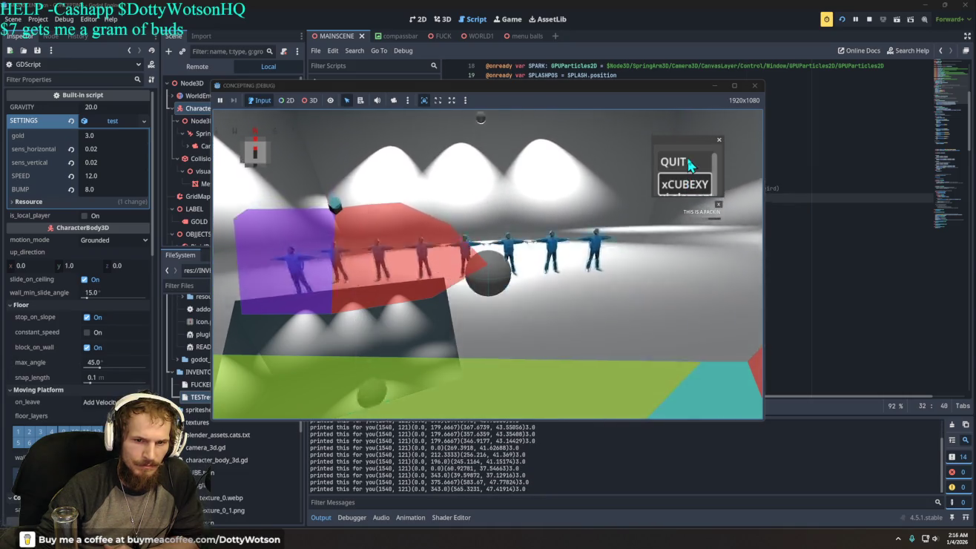
{"action": "left_click", "coordinate": [688, 157]}
{"action": "scroll", "coordinate": [572, 260], "scroll_direction": "down", "scroll_amount": 15}
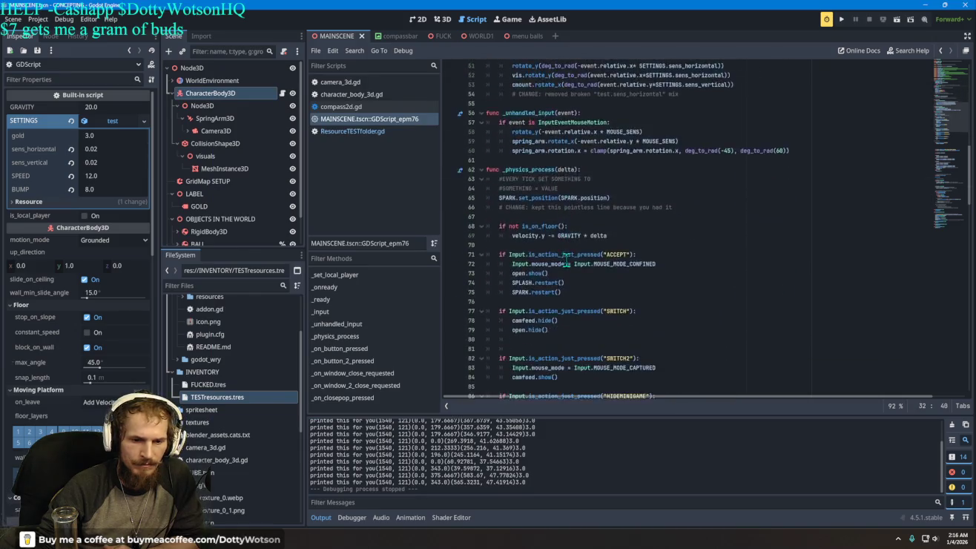
Switch the label on line 186 and the print on line 182 from SETTINGS.gold to SETTINGS.counter.
{"action": "scroll", "coordinate": [573, 259], "scroll_direction": "down", "scroll_amount": 20}
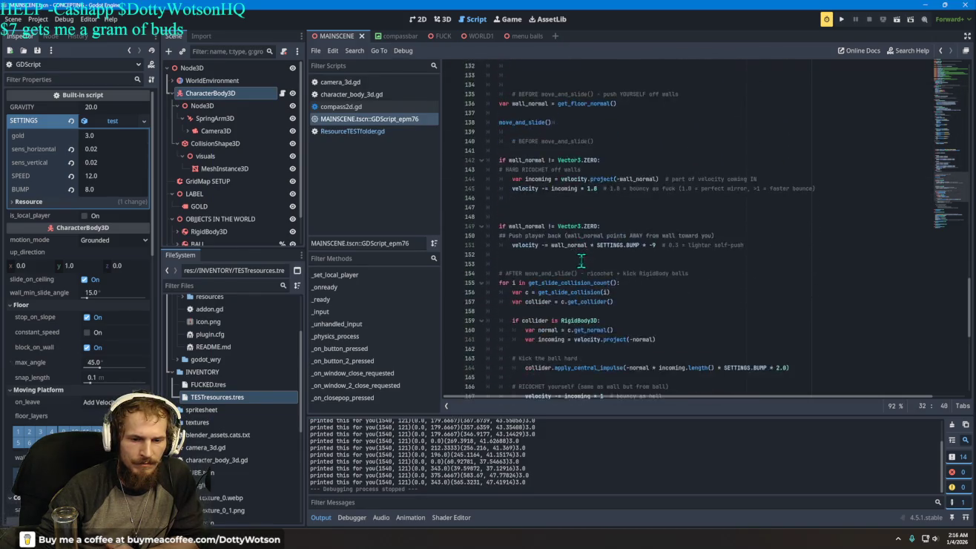
{"action": "scroll", "coordinate": [592, 264], "scroll_direction": "down", "scroll_amount": 7}
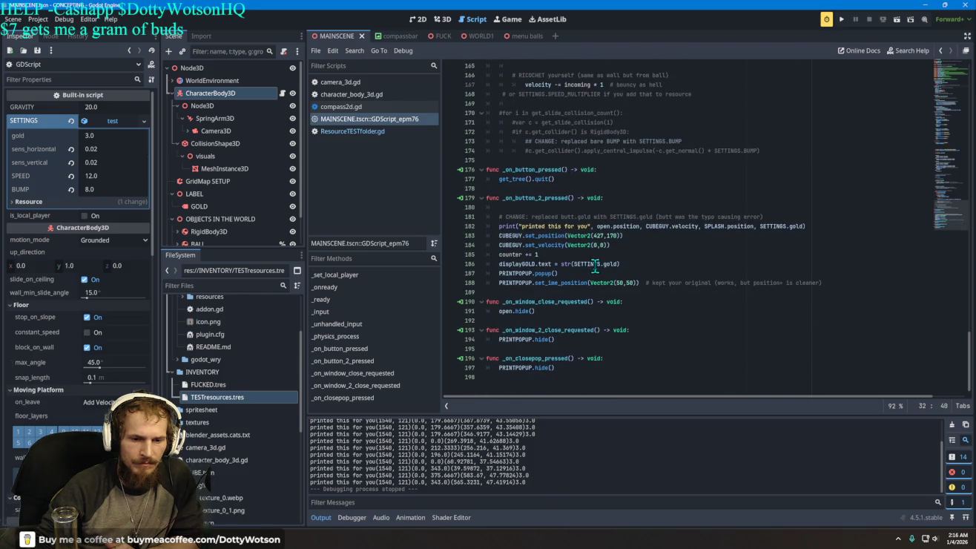
{"action": "scroll", "coordinate": [594, 264], "scroll_direction": "up", "scroll_amount": 1}
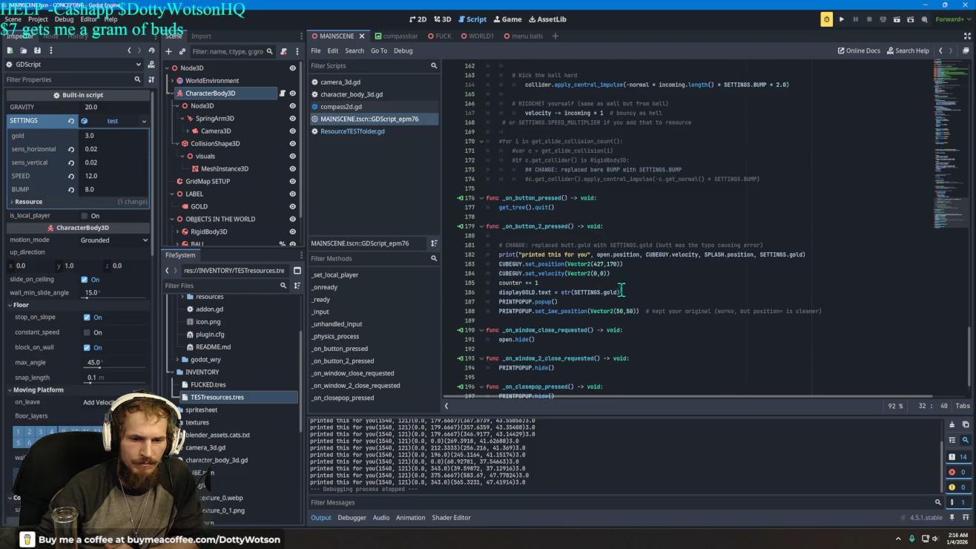
{"action": "left_click", "coordinate": [618, 292]}
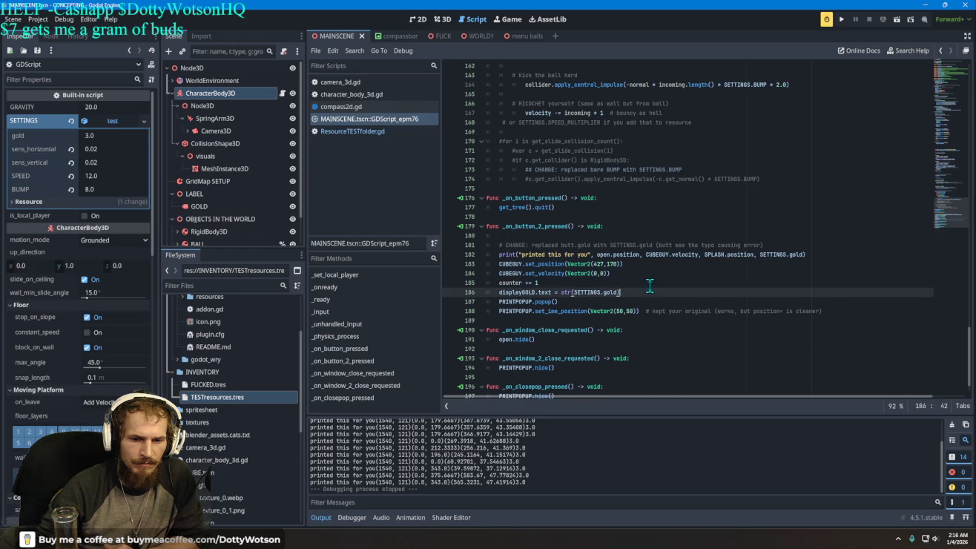
{"action": "key", "text": "BackSpace"}
{"action": "type", "text": "ounter"}
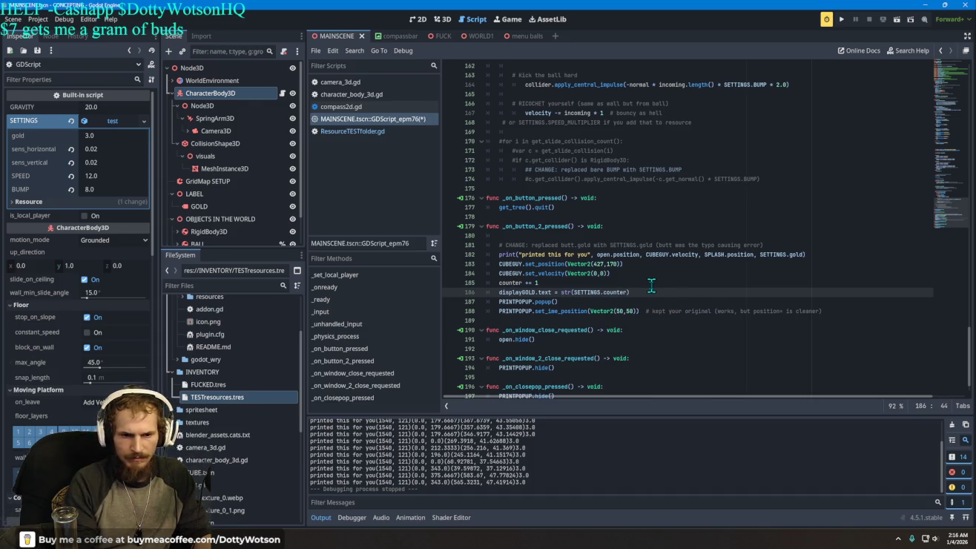
{"action": "key", "text": "Up"}
{"action": "key", "text": "Up"}
{"action": "key", "text": "Up"}
{"action": "key", "text": "Down"}
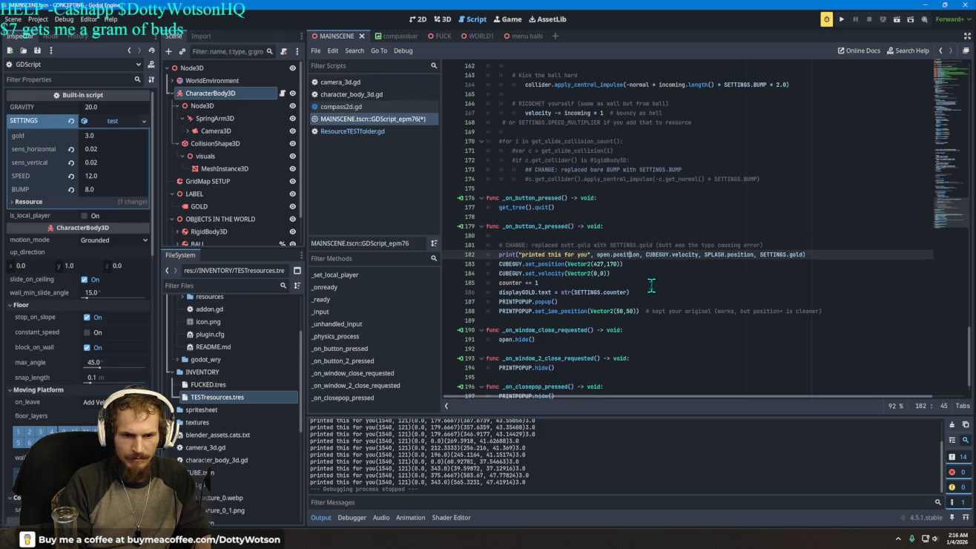
{"action": "key", "text": "Right"}
{"action": "key", "text": "Right"}
{"action": "key", "text": "Right"}
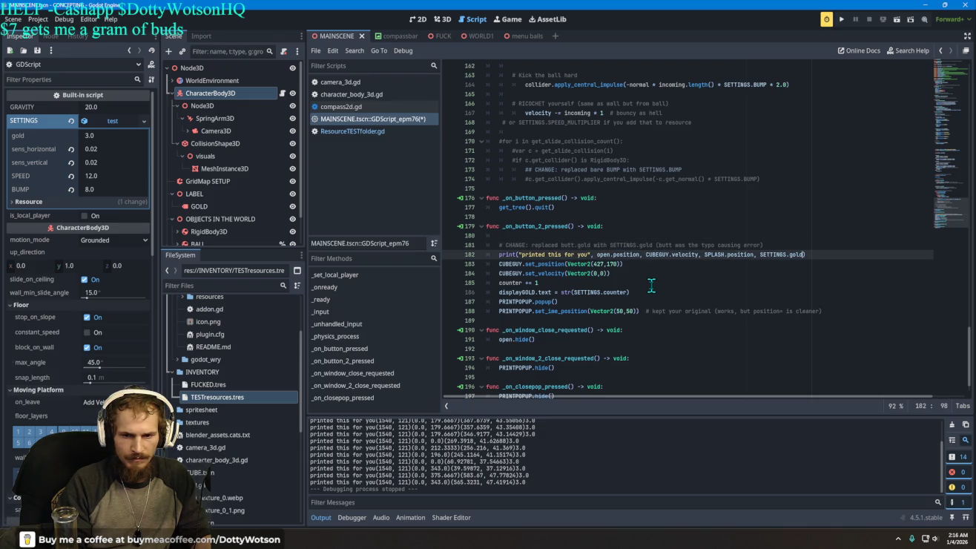
{"action": "key", "text": "BackSpace"}
{"action": "key", "text": "BackSpace"}
{"action": "key", "text": "BackSpace"}
{"action": "type", "text": "counte"}
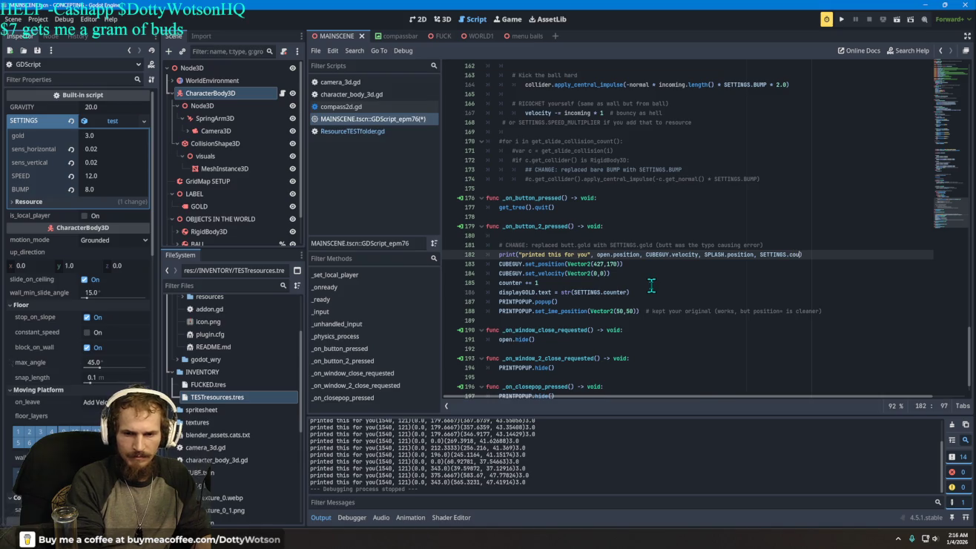
{"action": "type", "text": "r"}
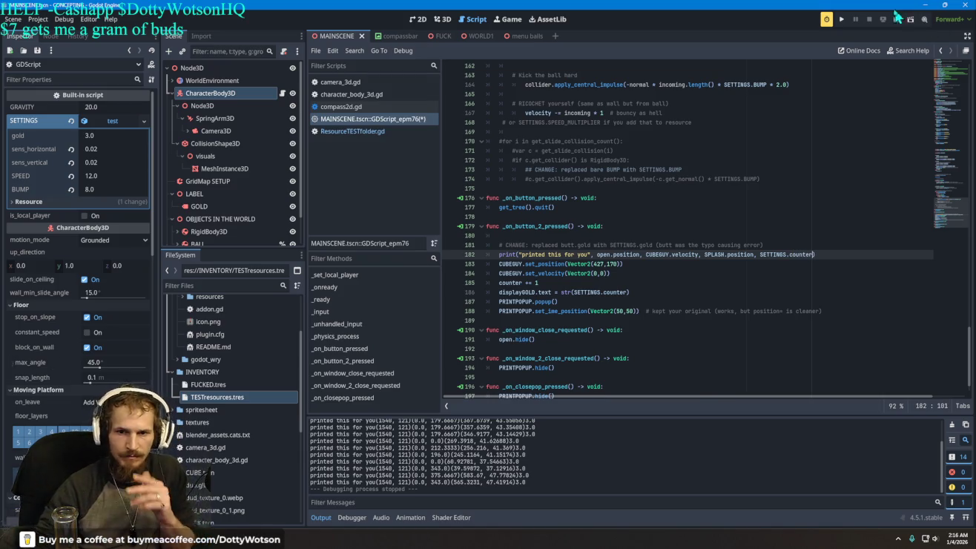
Run the game, press xCUBEXY to hit the SETTINGS.counter error, and retype the print argument.
{"action": "left_click", "coordinate": [846, 21]}
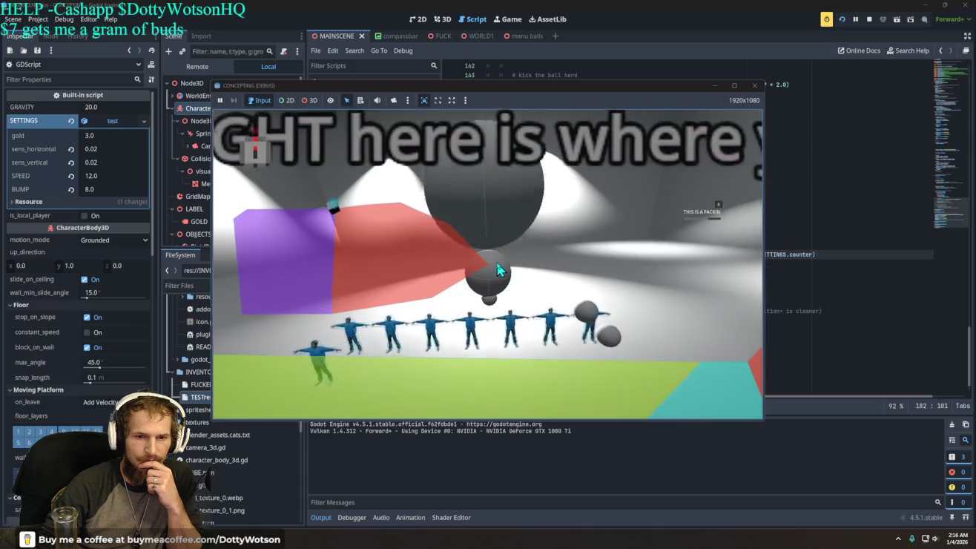
{"action": "left_click", "coordinate": [689, 191]}
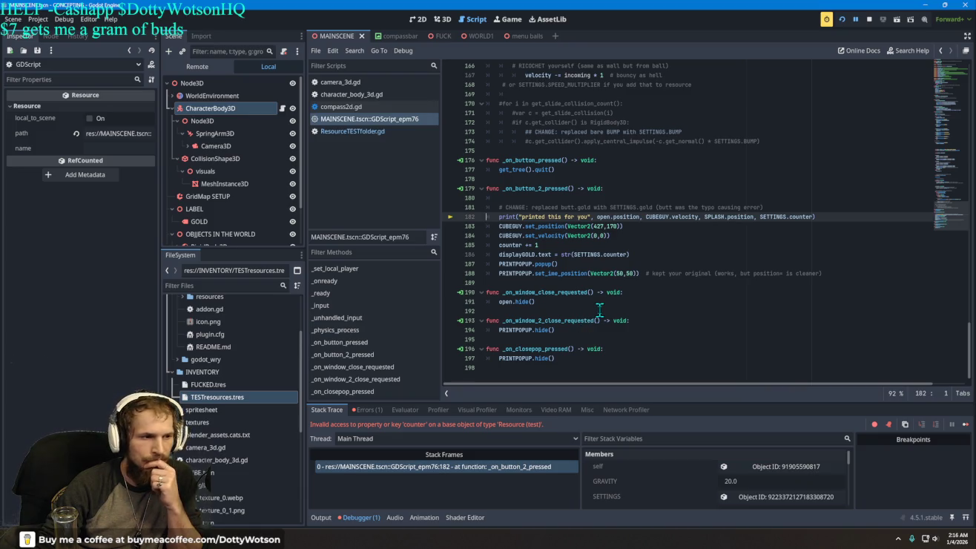
{"action": "left_click_drag", "start_coordinate": [814, 216], "coordinate": [763, 215]}
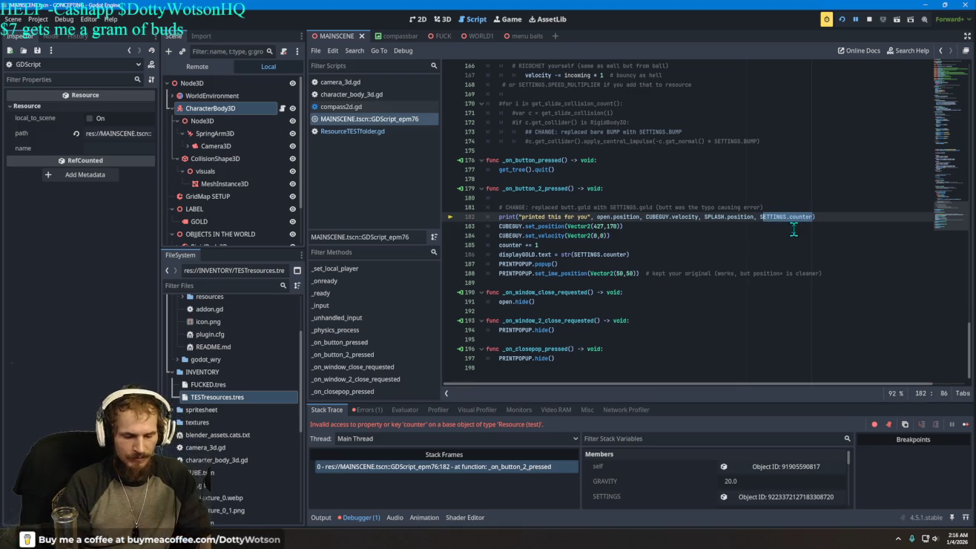
{"action": "type", "text": "S"}
{"action": "type", "text": "count"}
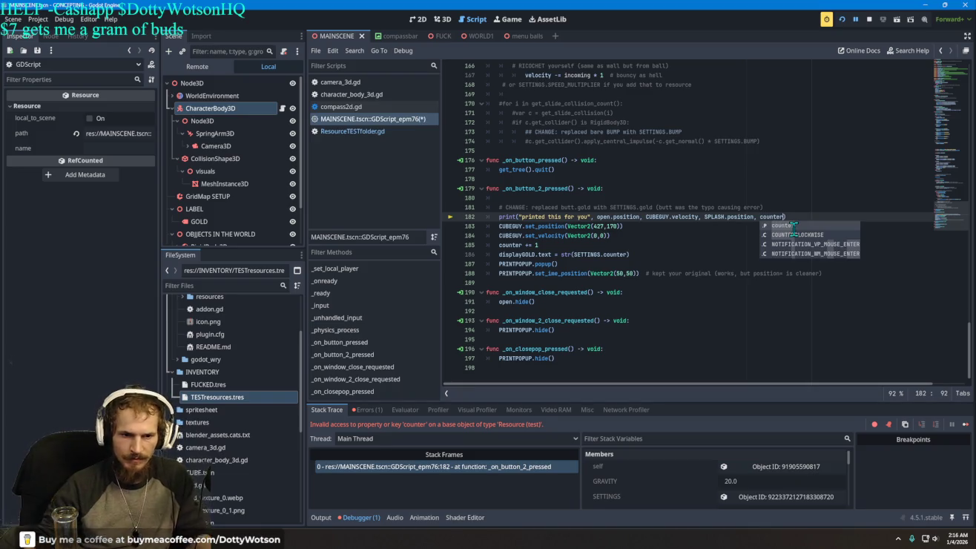
Retest xCUBEXY, drop the SETTINGS prefix from the label text, and relaunch the game.
{"action": "left_click", "coordinate": [843, 19]}
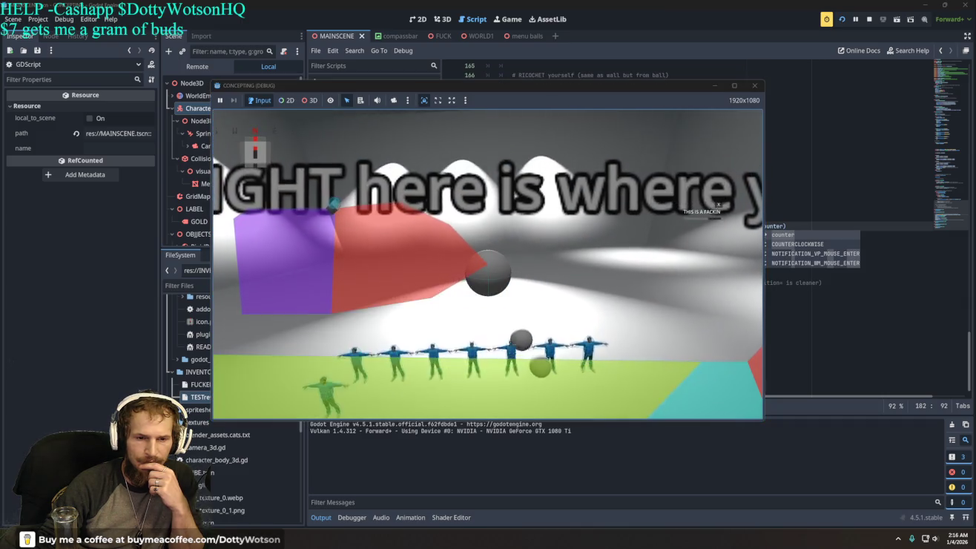
{"action": "left_click", "coordinate": [680, 182]}
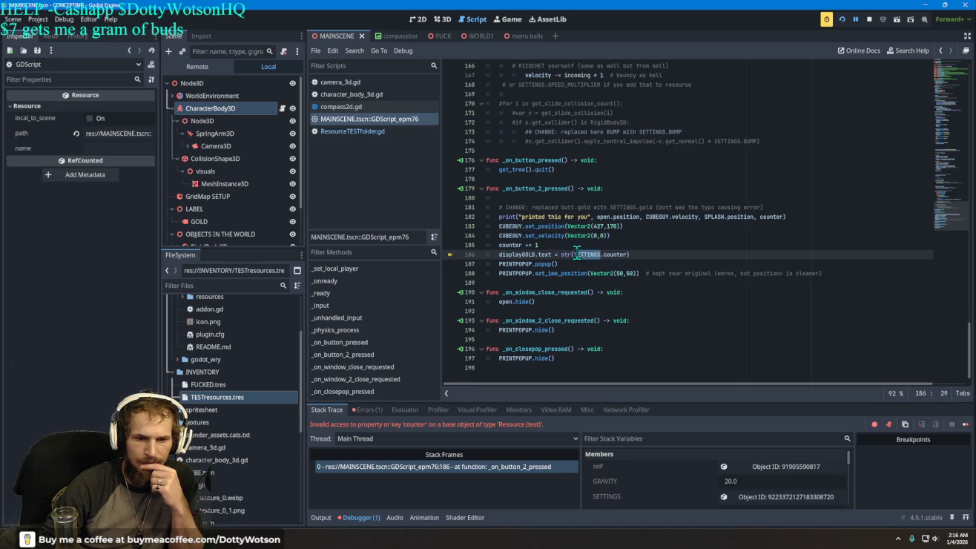
{"action": "key", "text": "BackSpace"}
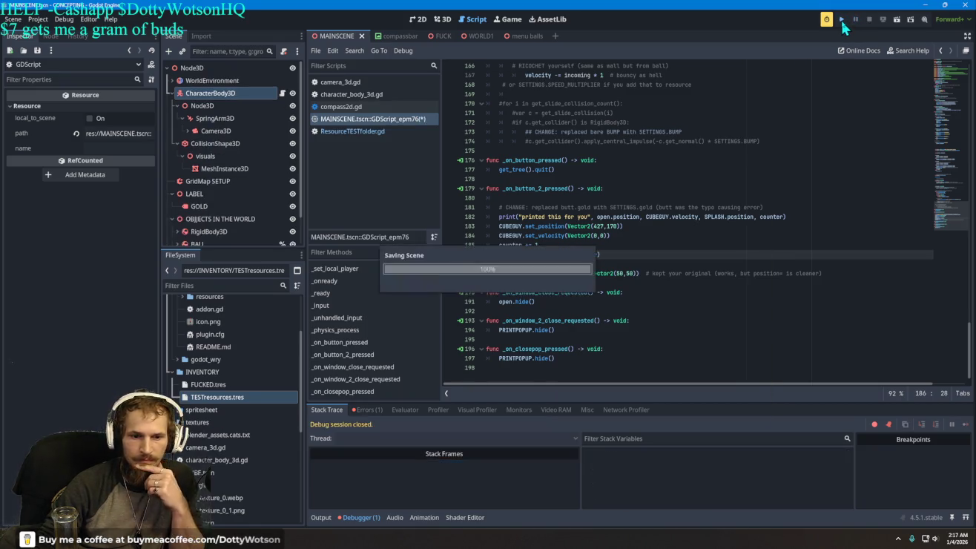
{"action": "left_click", "coordinate": [842, 20]}
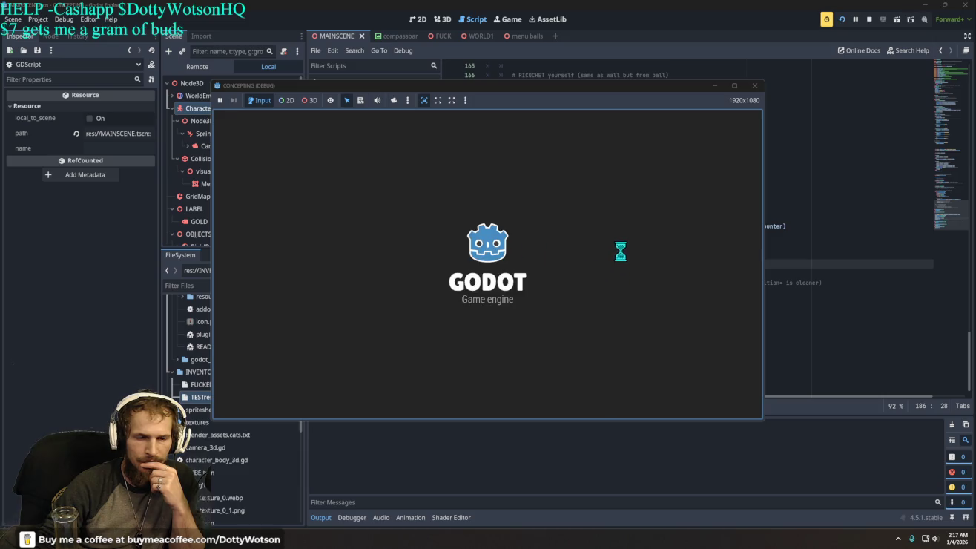
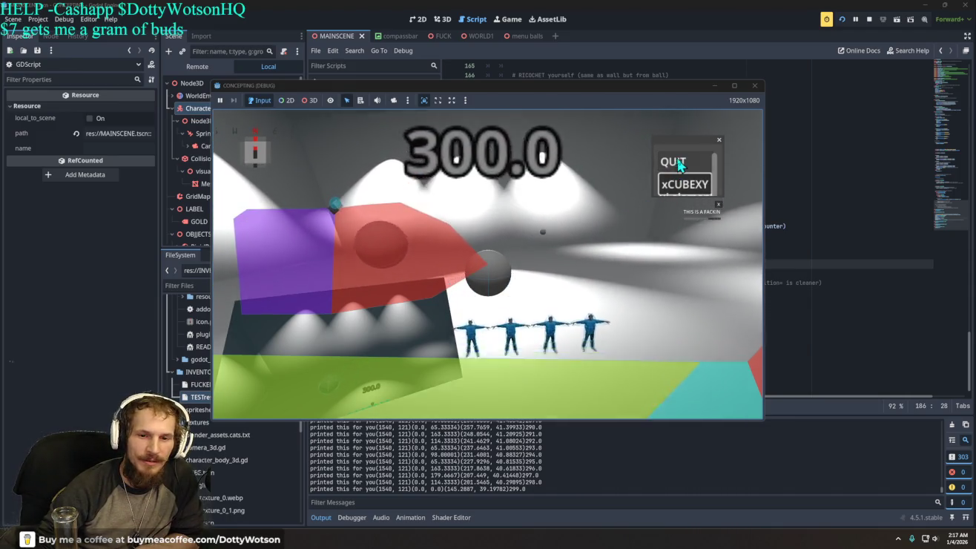
Quit the game and rewrite line 186 as displayGOLD.text = str(SETTINGS.gold + counter).
{"action": "left_click", "coordinate": [675, 161]}
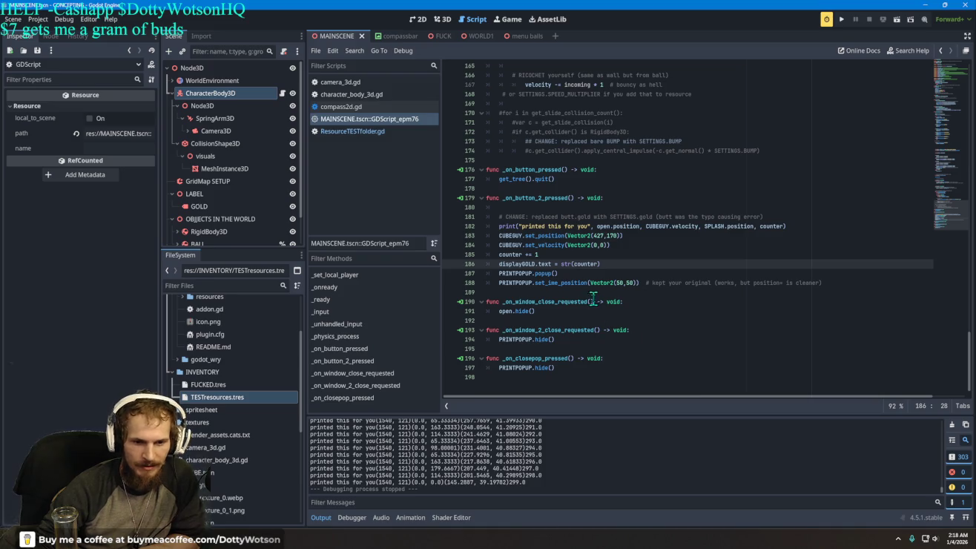
{"action": "key", "text": "BackSpace"}
{"action": "key", "text": "BackSpace"}
{"action": "key", "text": "BackSpace"}
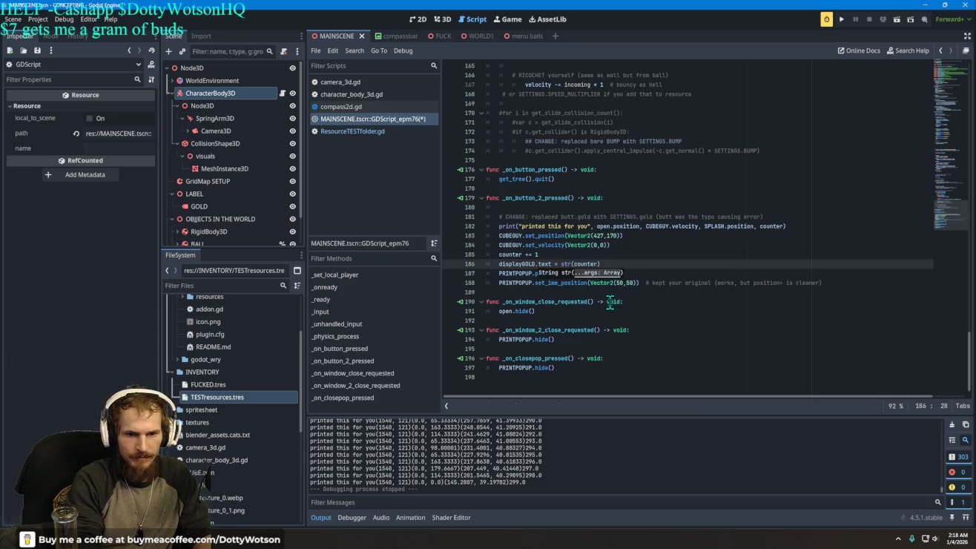
{"action": "type", "text": "GOL"}
{"action": "key", "text": "BackSpace"}
{"action": "key", "text": "BackSpace"}
{"action": "key", "text": "BackSpace"}
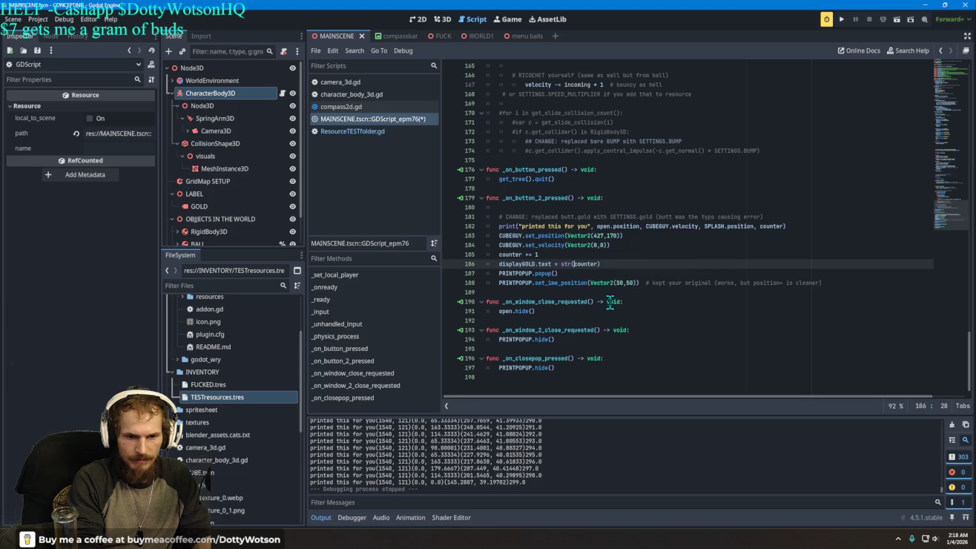
{"action": "type", "text": "setting"}
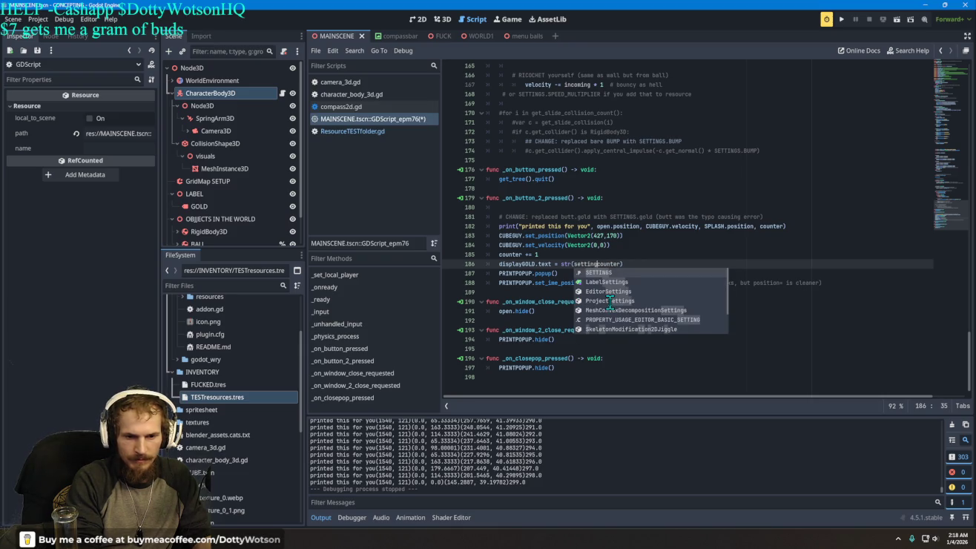
{"action": "key", "text": "Tab"}
{"action": "type", "text": ".gold"}
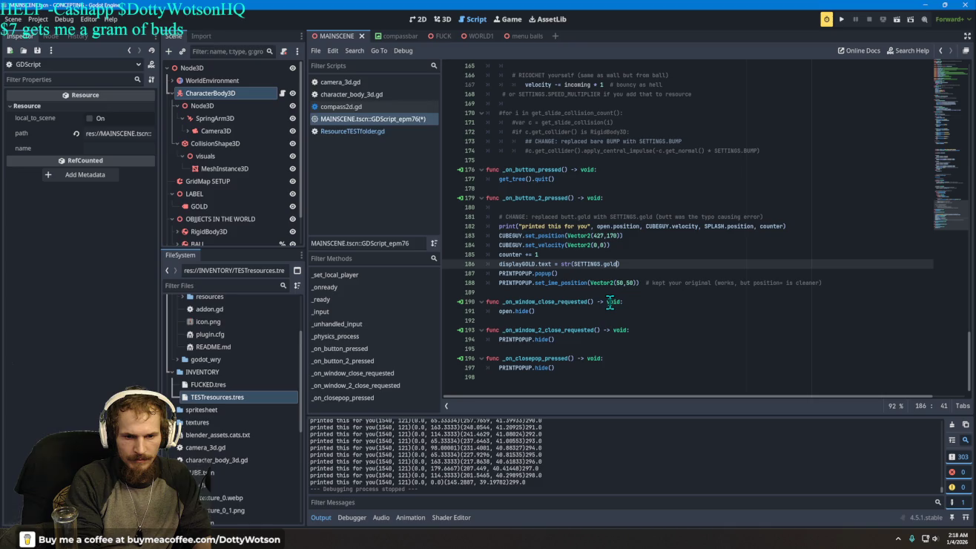
{"action": "type", "text": " + counter"}
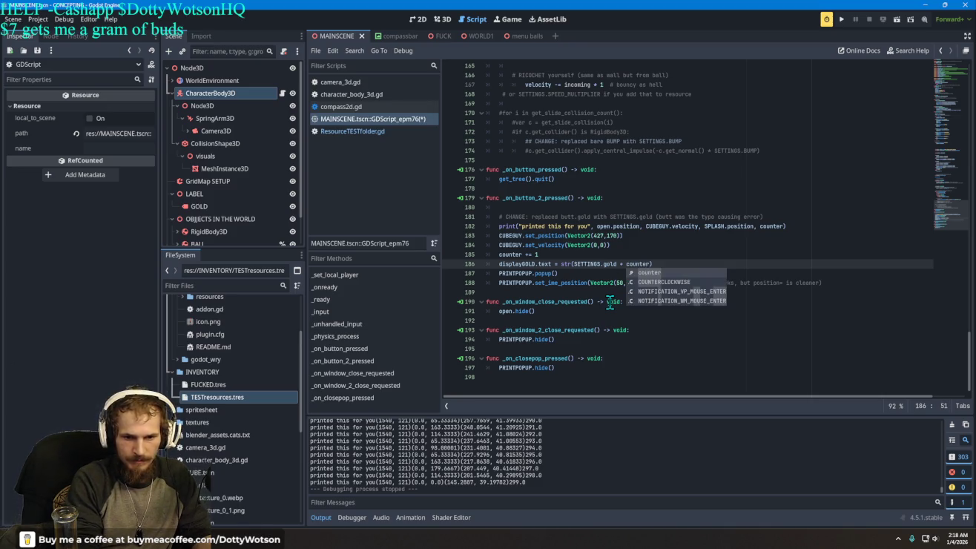
{"action": "left_click", "coordinate": [841, 20]}
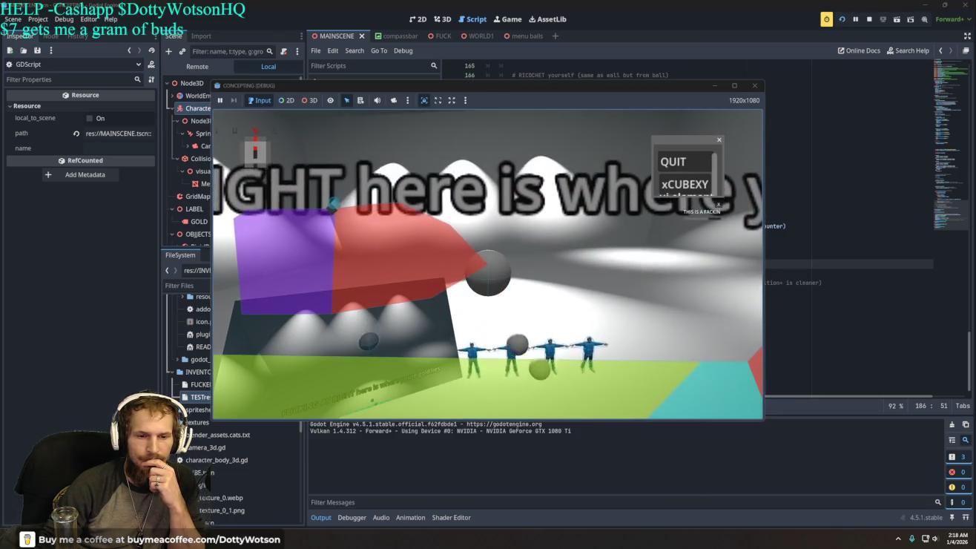
{"action": "left_click", "coordinate": [699, 186]}
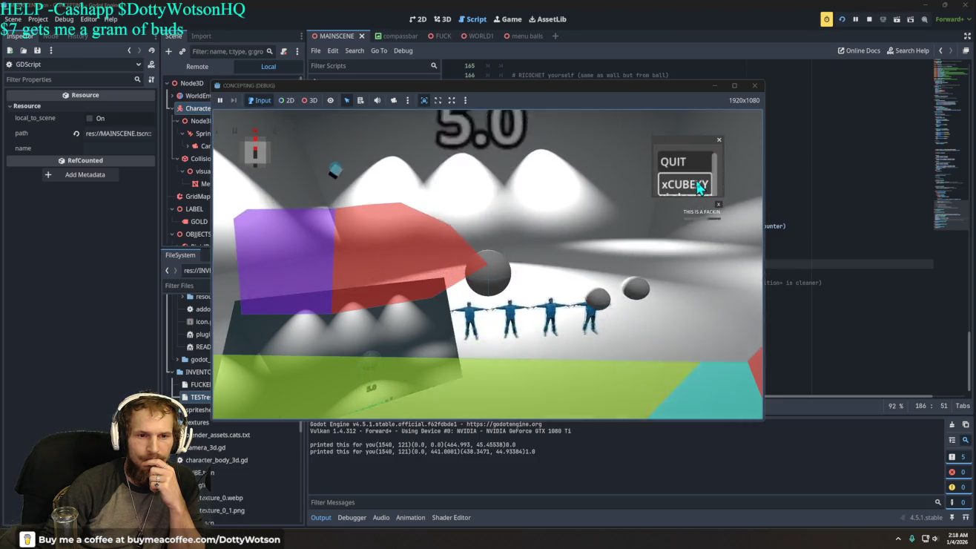
{"action": "left_click", "coordinate": [700, 185]}
{"action": "left_click", "coordinate": [700, 186]}
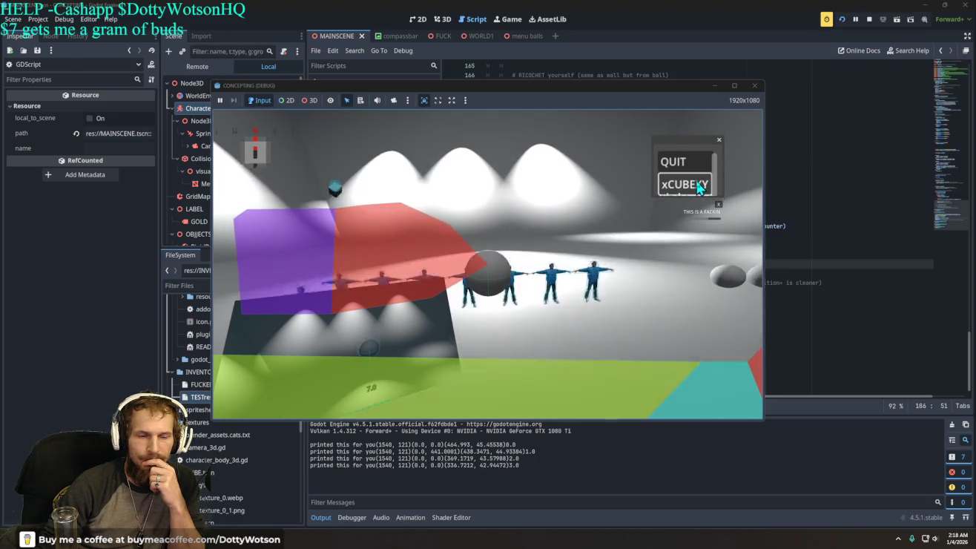
{"action": "left_click", "coordinate": [699, 185]}
{"action": "left_click", "coordinate": [700, 185]}
{"action": "left_click", "coordinate": [699, 186]}
{"action": "left_click", "coordinate": [700, 184]}
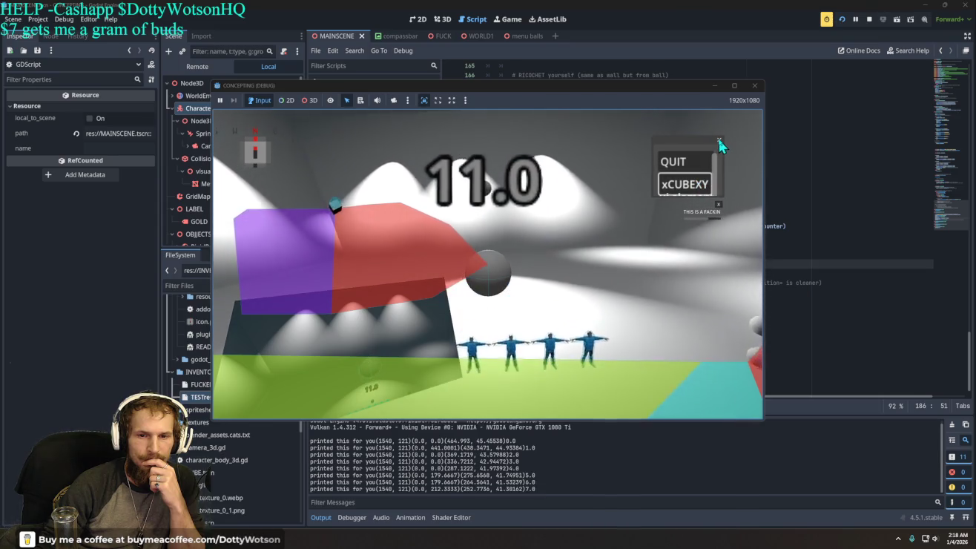
{"action": "left_click", "coordinate": [718, 141]}
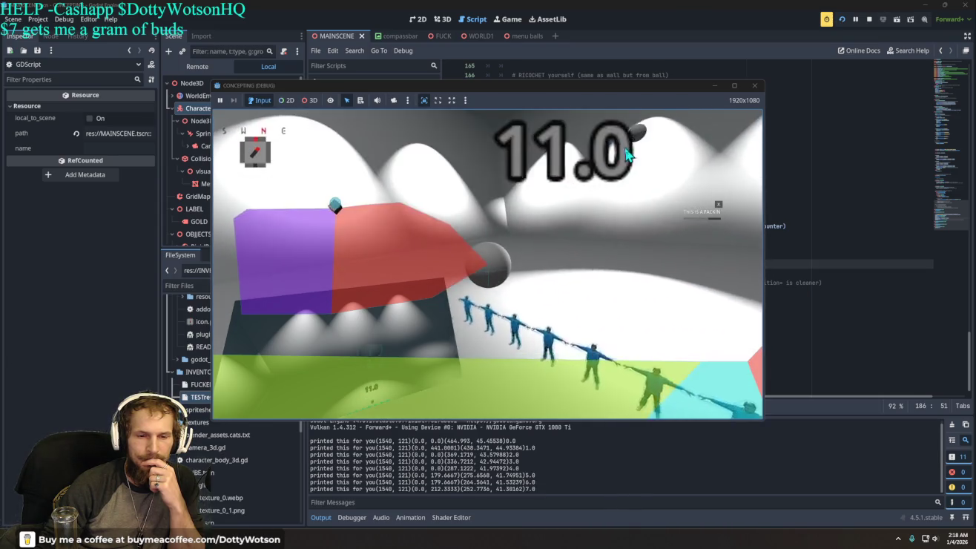
{"action": "left_click", "coordinate": [680, 159]}
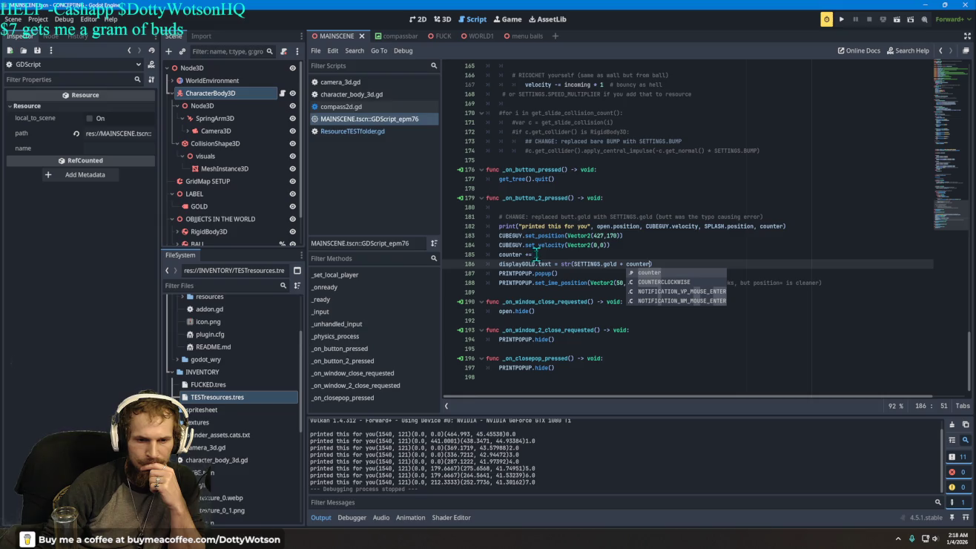
{"action": "left_click", "coordinate": [536, 254]}
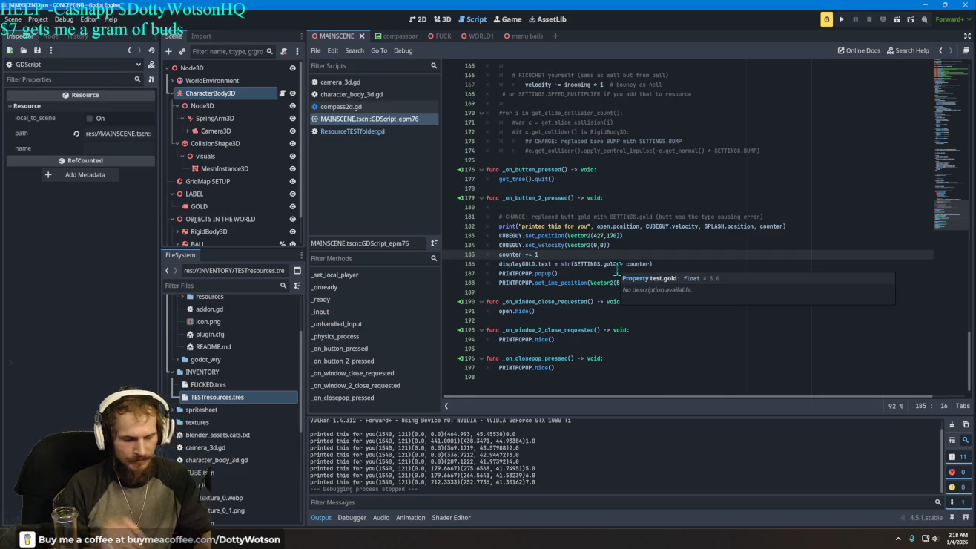
Change line 185 to counter += SETTINGS.gold + 1.
{"action": "key", "text": "Delete"}
{"action": "type", "text": "SETTINGS"}
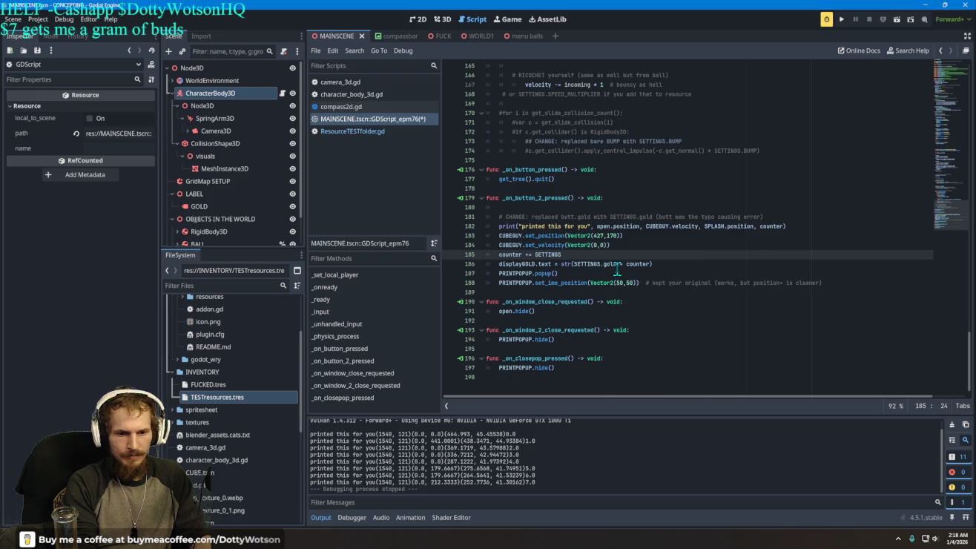
{"action": "type", "text": ".g"}
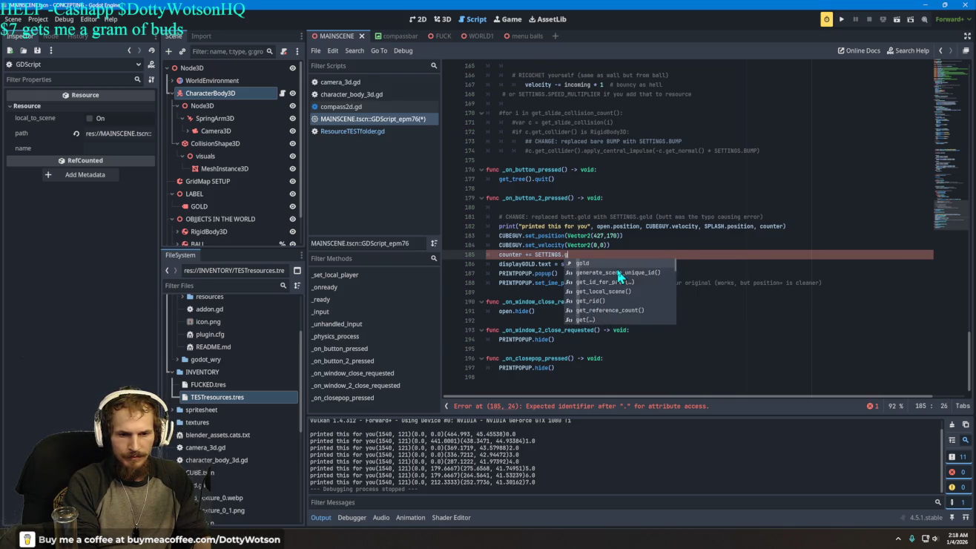
{"action": "left_click", "coordinate": [618, 273]}
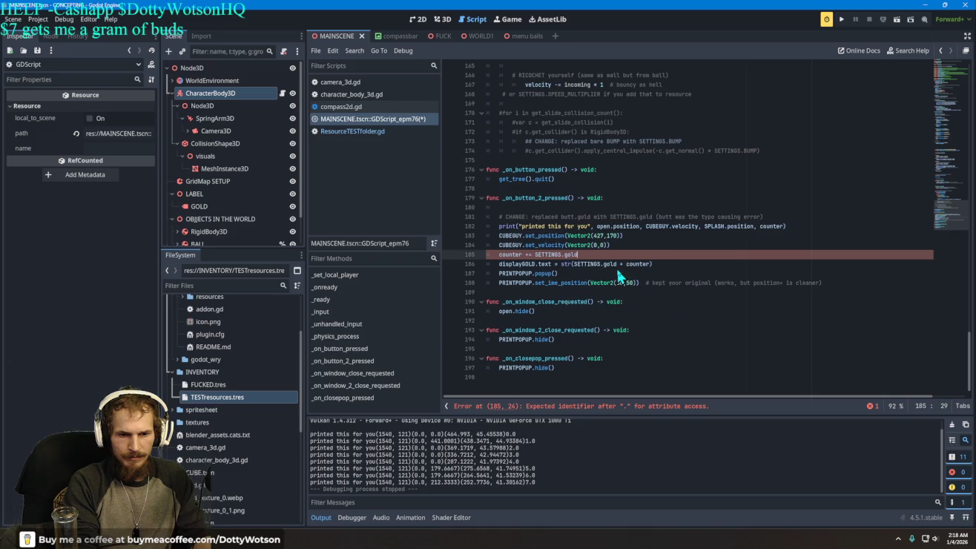
{"action": "type", "text": " + 1"}
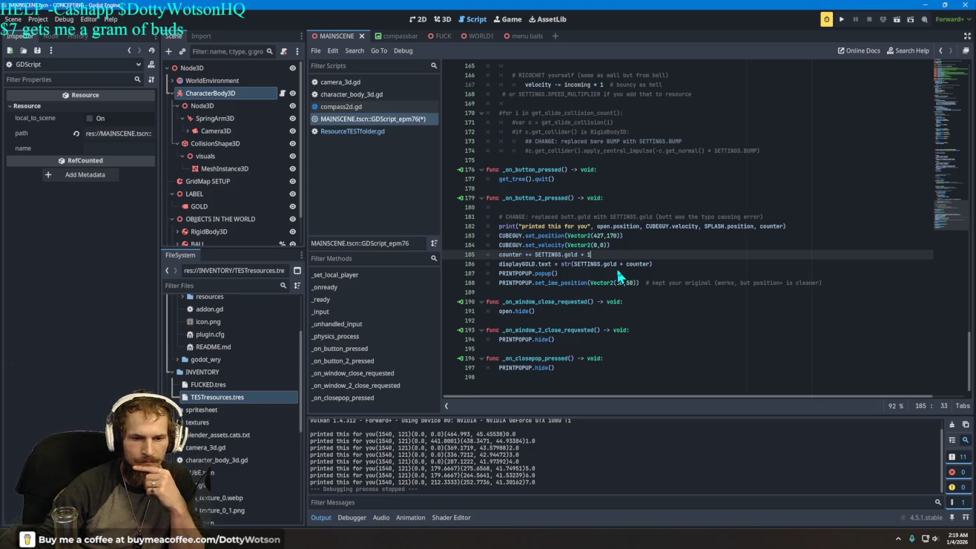
Test-run the game, quit, and select the end of counter on line 186.
{"action": "left_click", "coordinate": [841, 20]}
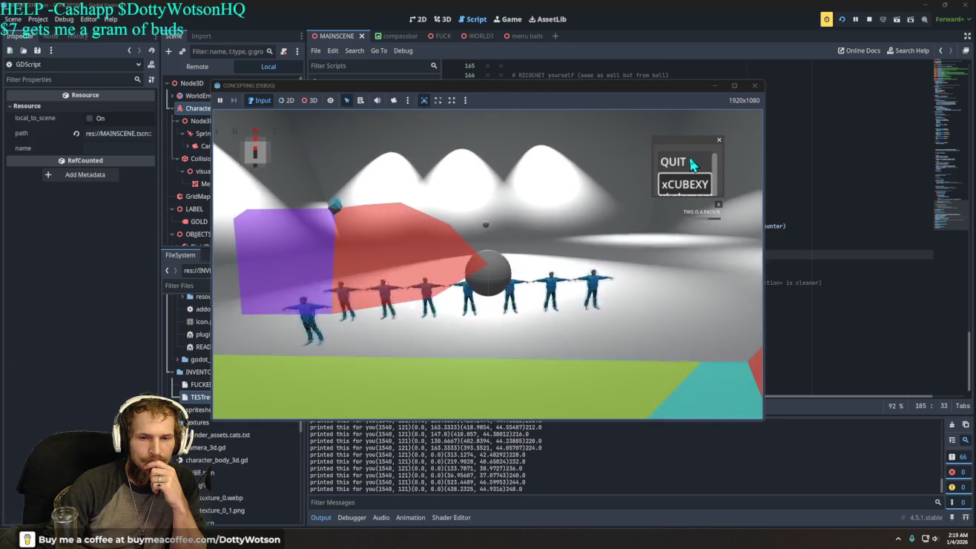
{"action": "left_click", "coordinate": [686, 163]}
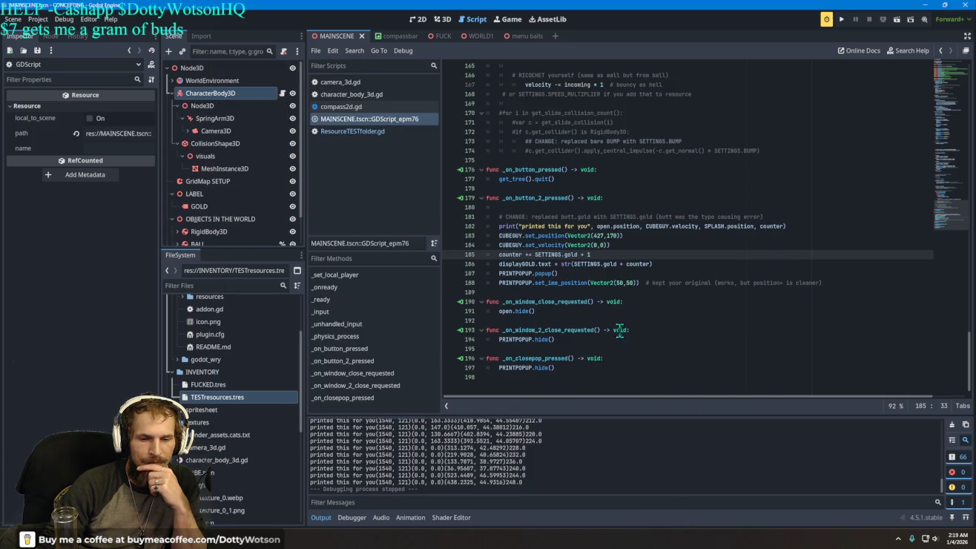
{"action": "mouse_move", "coordinate": [651, 264]}
{"action": "left_mouse_down"}
{"action": "mouse_move", "coordinate": [637, 264]}
{"action": "mouse_move", "coordinate": [655, 273]}
{"action": "left_mouse_up"}
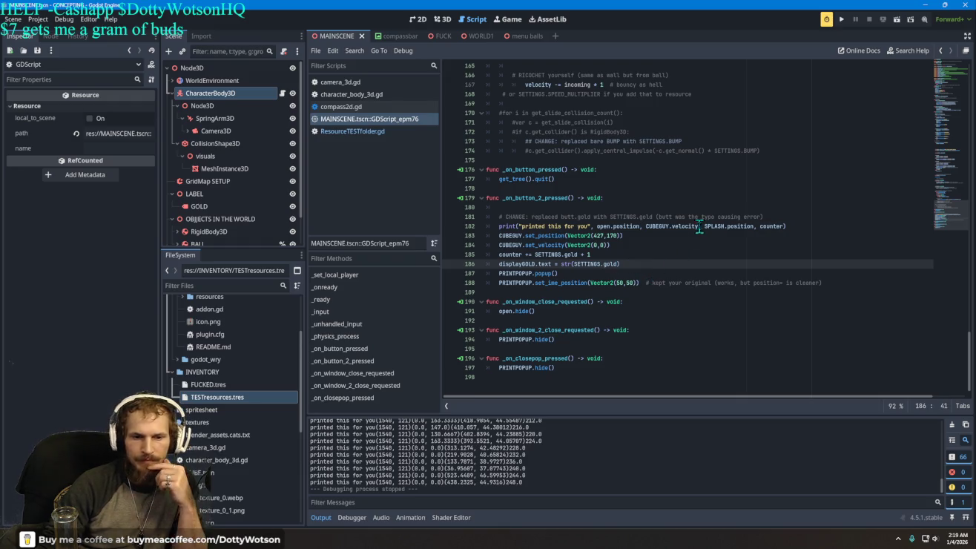
Test-run the game, pressing xCUBEXY twice, then quit.
{"action": "left_click", "coordinate": [841, 19]}
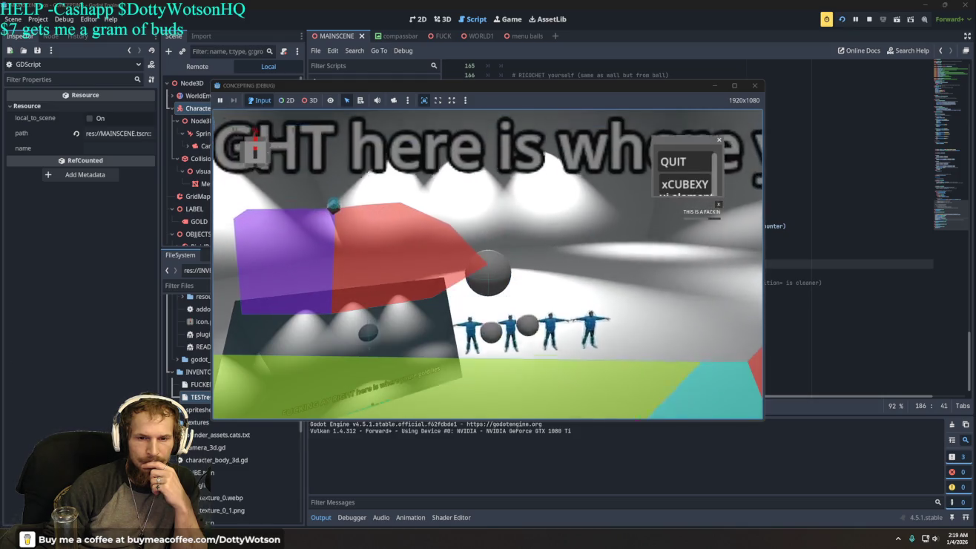
{"action": "left_click", "coordinate": [684, 185]}
{"action": "left_click", "coordinate": [685, 185]}
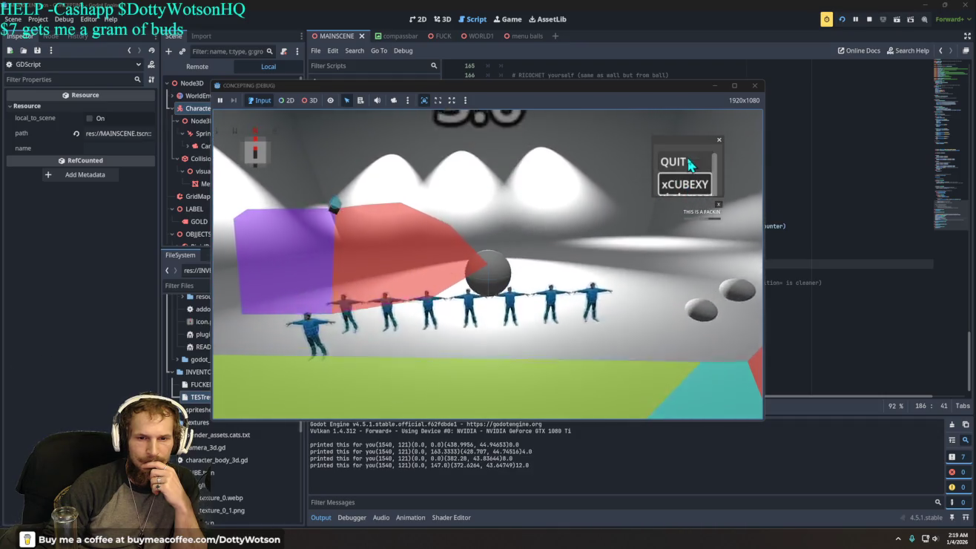
{"action": "left_click", "coordinate": [674, 161]}
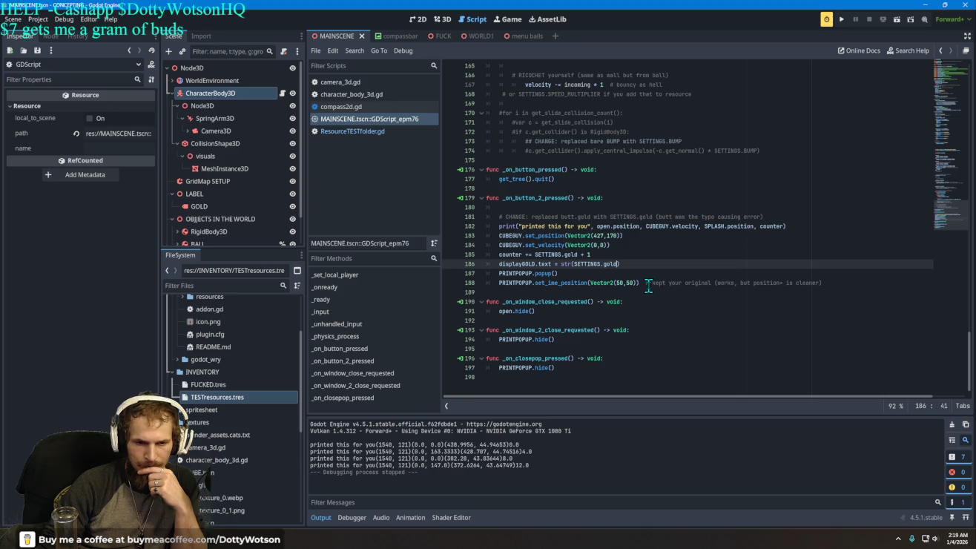
Set the gold label back to str(counter) and test that it climbs per xCUBEXY press.
{"action": "key", "text": "BackSpace"}
{"action": "key", "text": "BackSpace"}
{"action": "key", "text": "BackSpace"}
{"action": "type", "text": "counter"}
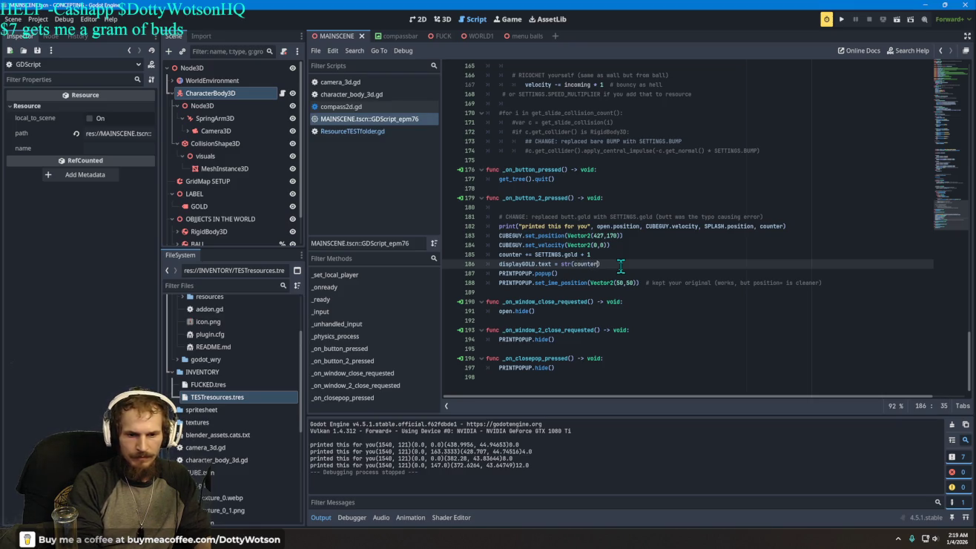
{"action": "left_click", "coordinate": [841, 20]}
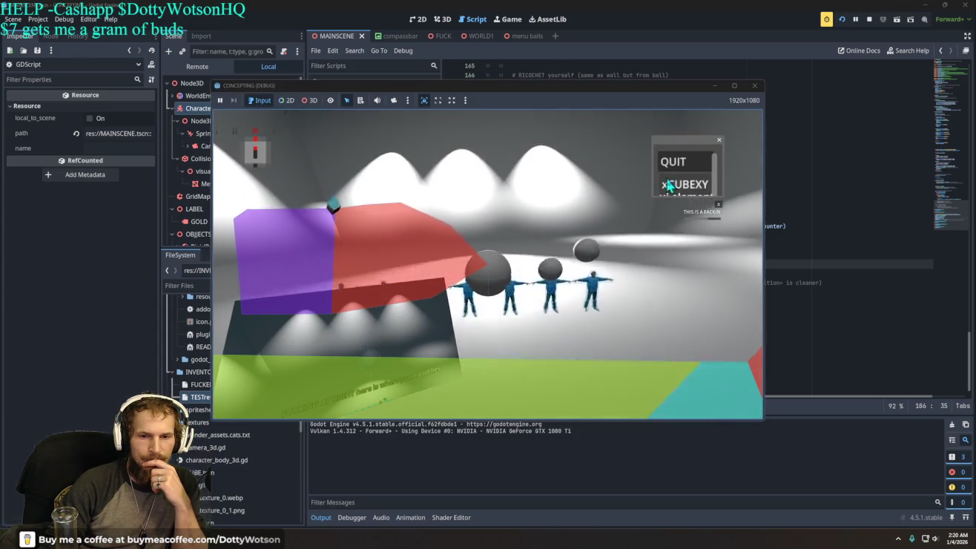
{"action": "left_click", "coordinate": [669, 185]}
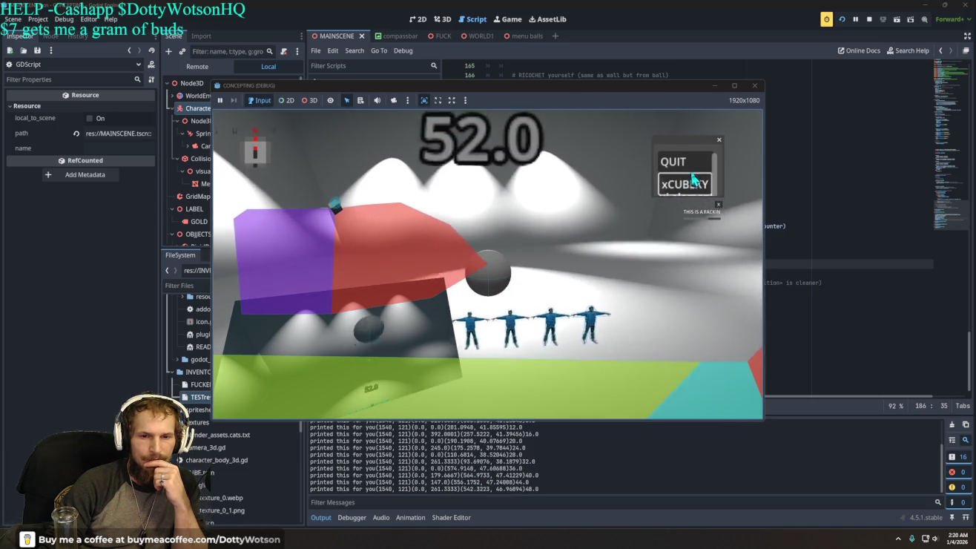
{"action": "left_click", "coordinate": [689, 161]}
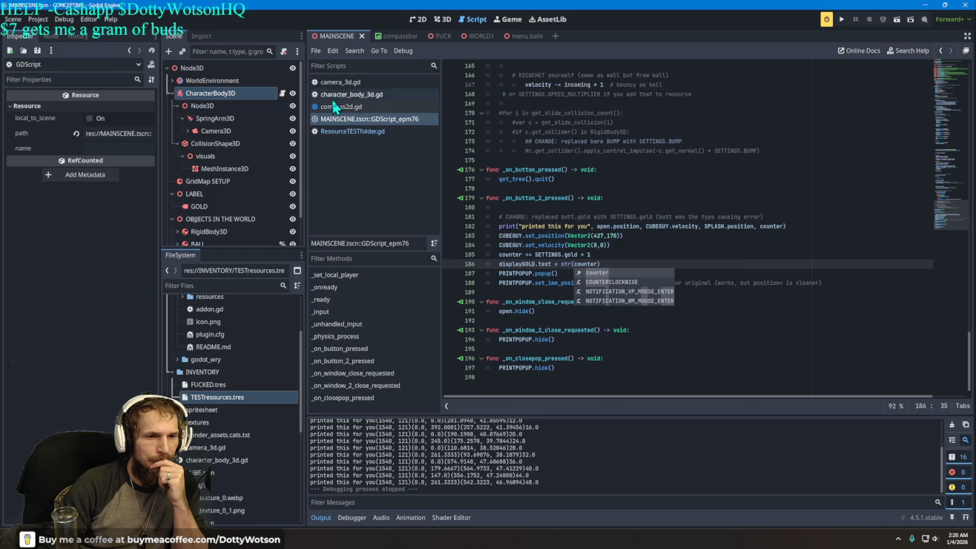
Set the CharacterBody3D's gold setting to 1.0 in the Inspector.
{"action": "left_click", "coordinate": [215, 95]}
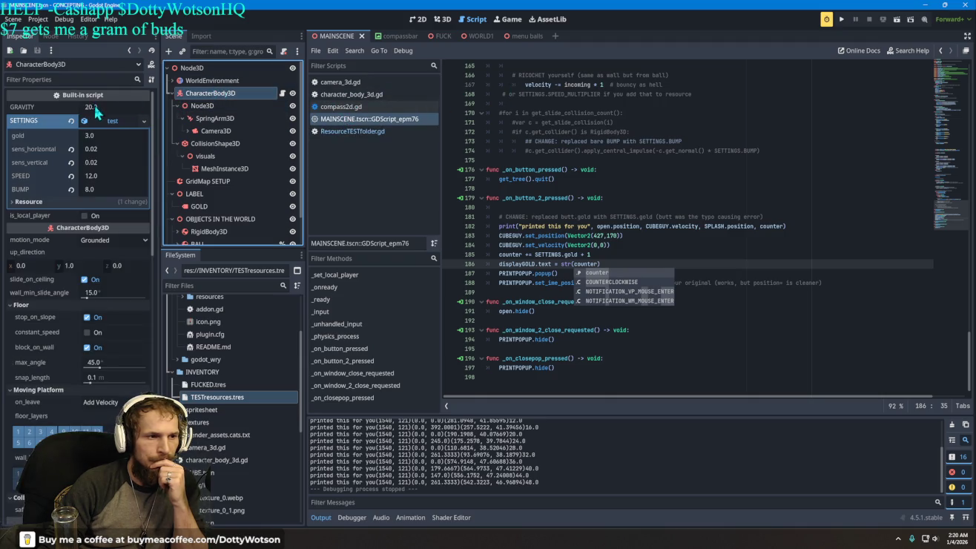
{"action": "left_click", "coordinate": [95, 138]}
{"action": "type", "text": "1"}
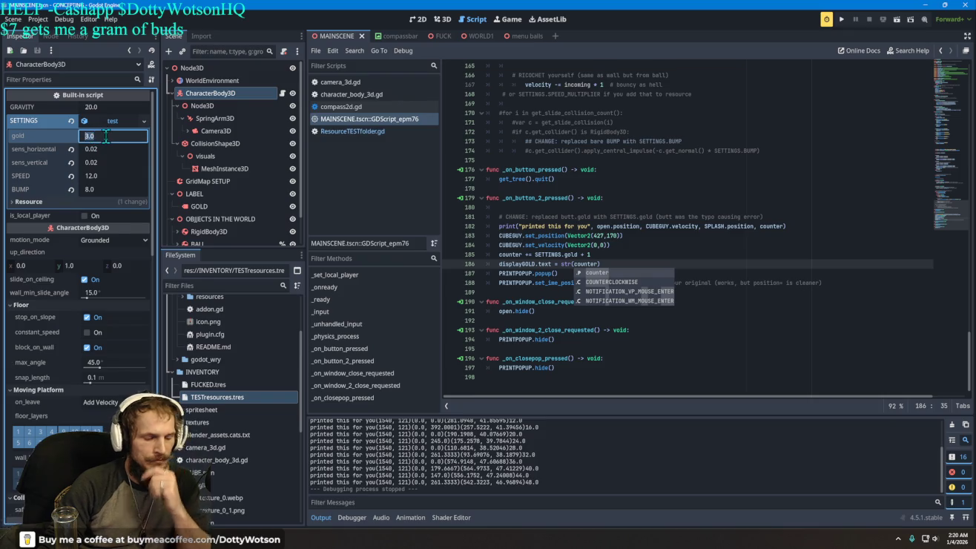
{"action": "left_click", "coordinate": [689, 105]}
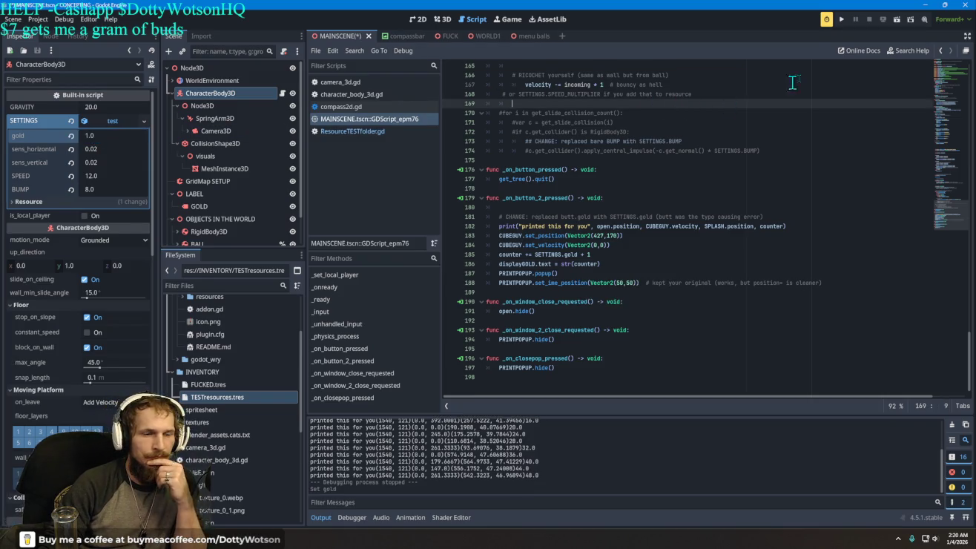
Test-run the game with gold at 1, quit, and go to line 185's counter increment.
{"action": "left_click", "coordinate": [841, 22]}
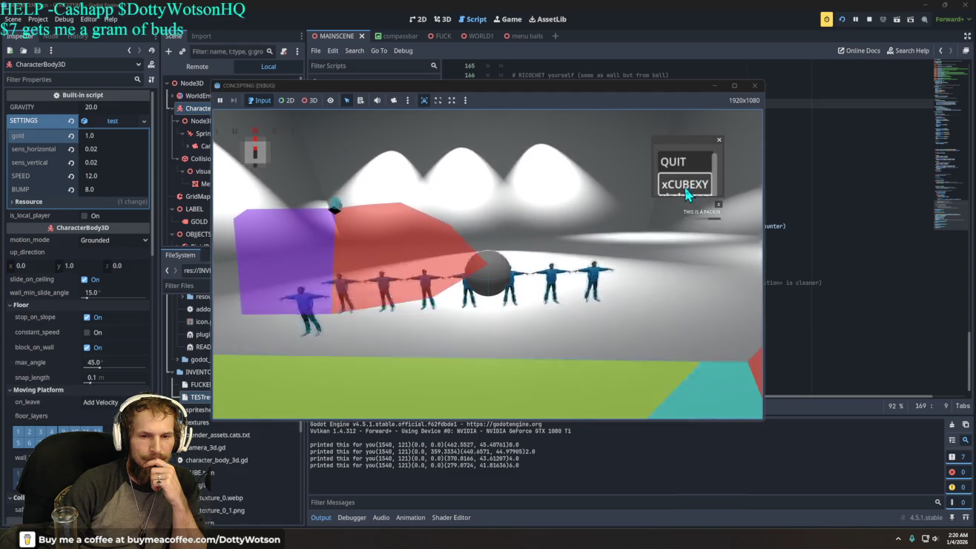
{"action": "left_click", "coordinate": [682, 161]}
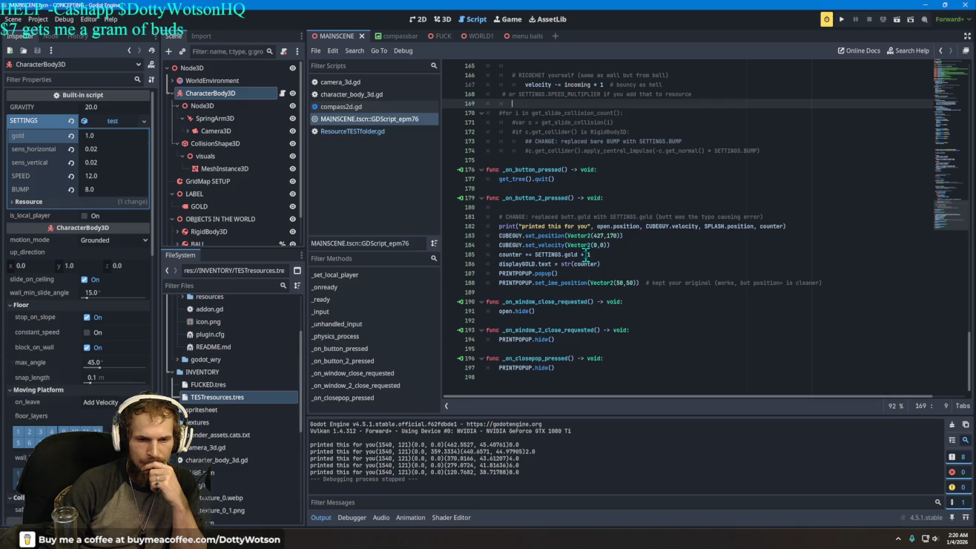
{"action": "left_click", "coordinate": [585, 255]}
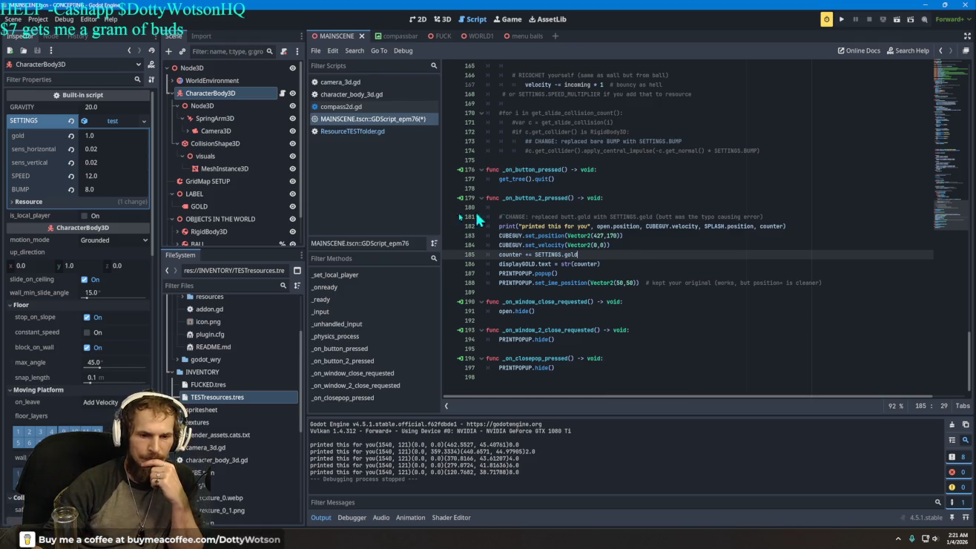
{"action": "left_click", "coordinate": [838, 21]}
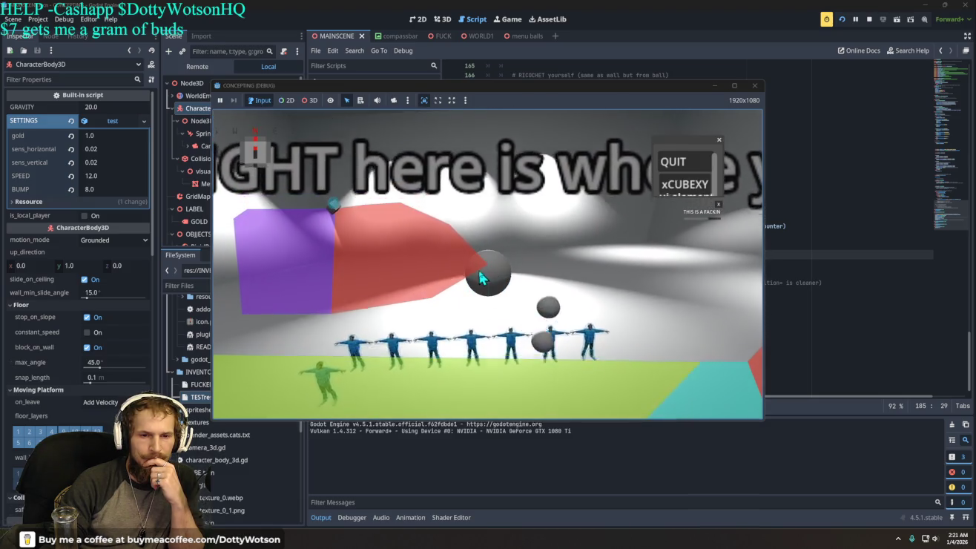
{"action": "left_click", "coordinate": [686, 185]}
{"action": "left_click", "coordinate": [686, 186]}
{"action": "left_click", "coordinate": [686, 185]}
{"action": "left_click", "coordinate": [686, 190]}
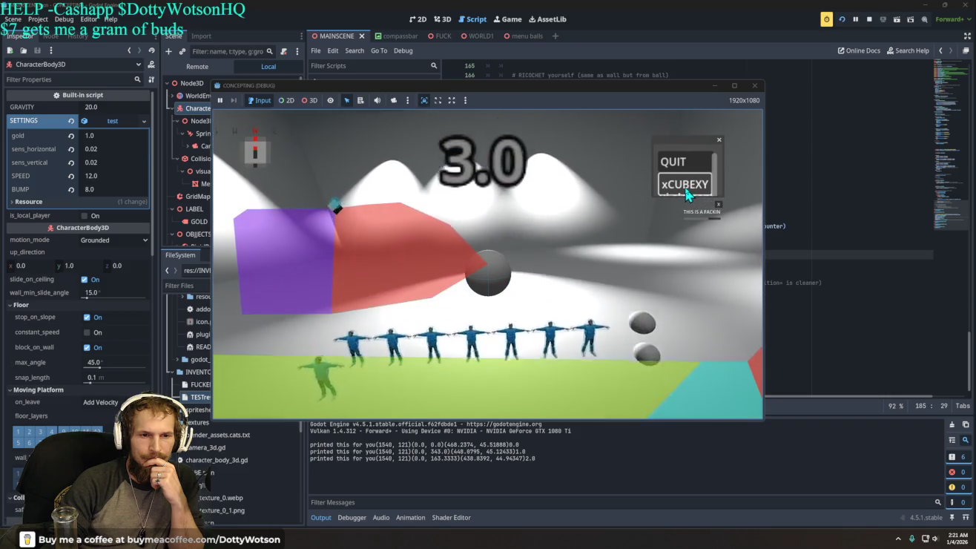
{"action": "left_click", "coordinate": [687, 189]}
{"action": "left_click", "coordinate": [686, 189]}
{"action": "left_click", "coordinate": [686, 190]}
{"action": "double_click", "coordinate": [686, 185]}
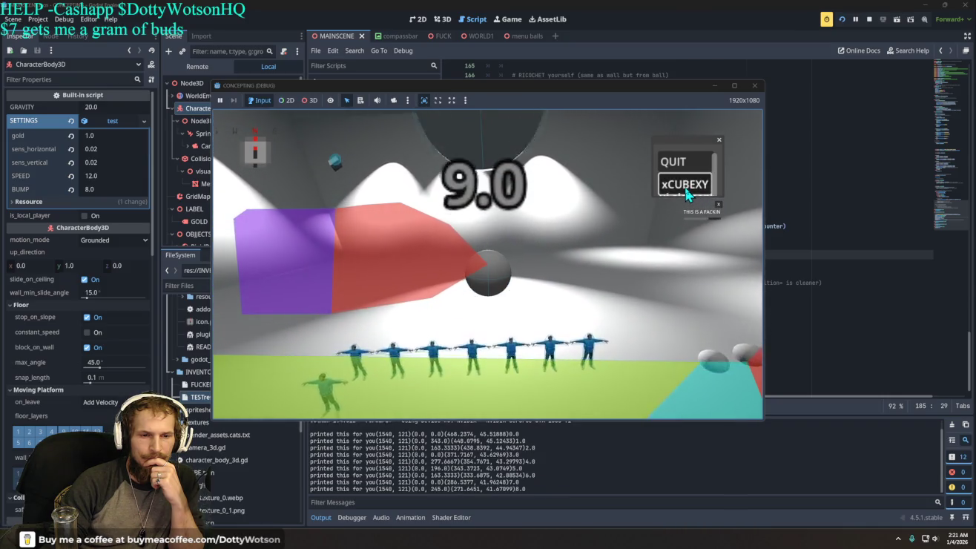
{"action": "triple_click", "coordinate": [686, 185]}
{"action": "triple_click", "coordinate": [687, 185]}
{"action": "left_click", "coordinate": [687, 185]}
{"action": "double_click", "coordinate": [687, 185]}
{"action": "double_click", "coordinate": [686, 185]}
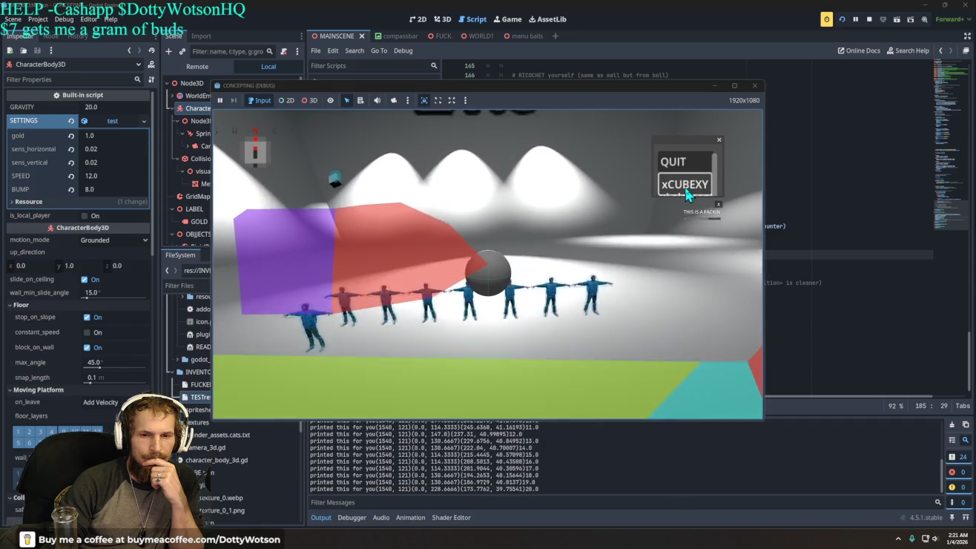
{"action": "left_click", "coordinate": [687, 185]}
{"action": "left_click", "coordinate": [679, 162]}
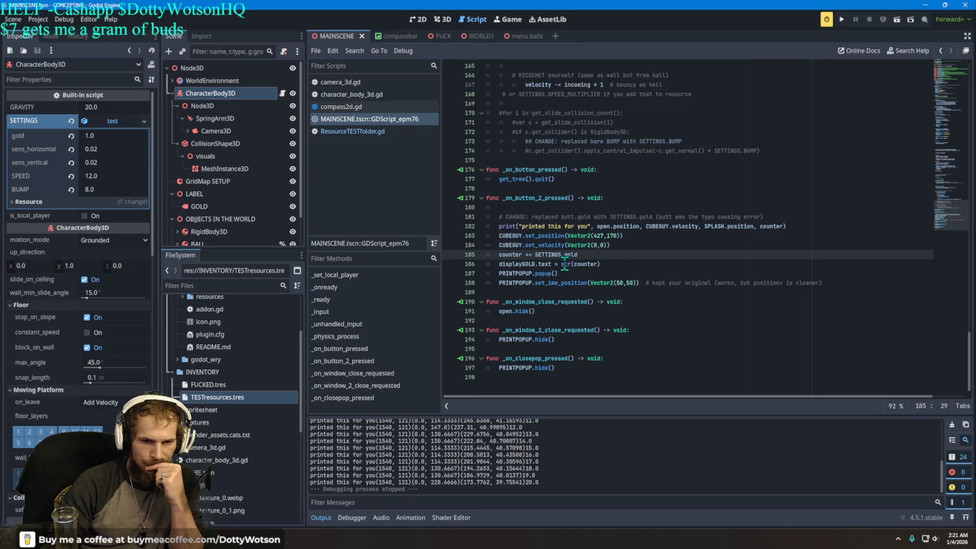
Change line 186 to displayGOLD.text = str(counter, "gold") and run the project.
{"action": "mouse_move", "coordinate": [561, 263]}
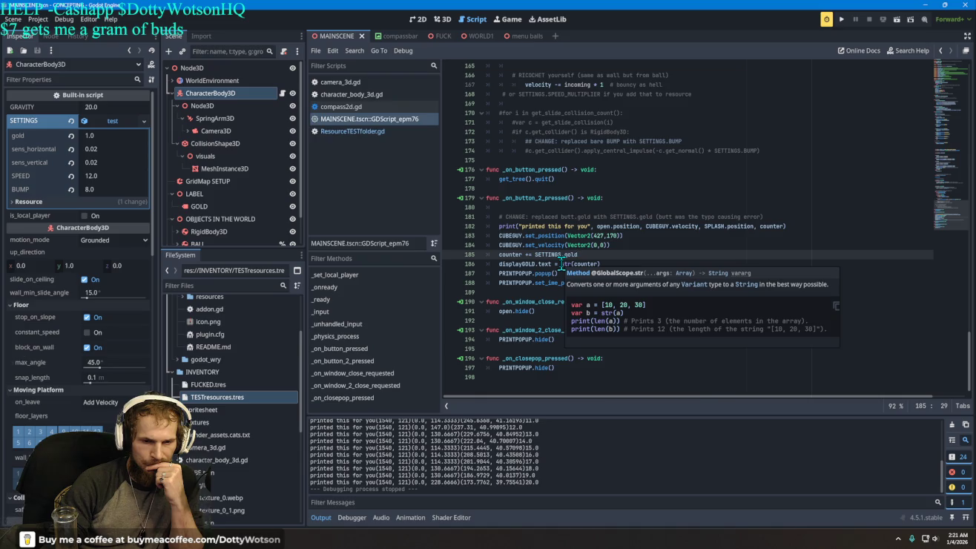
{"action": "left_click", "coordinate": [597, 263]}
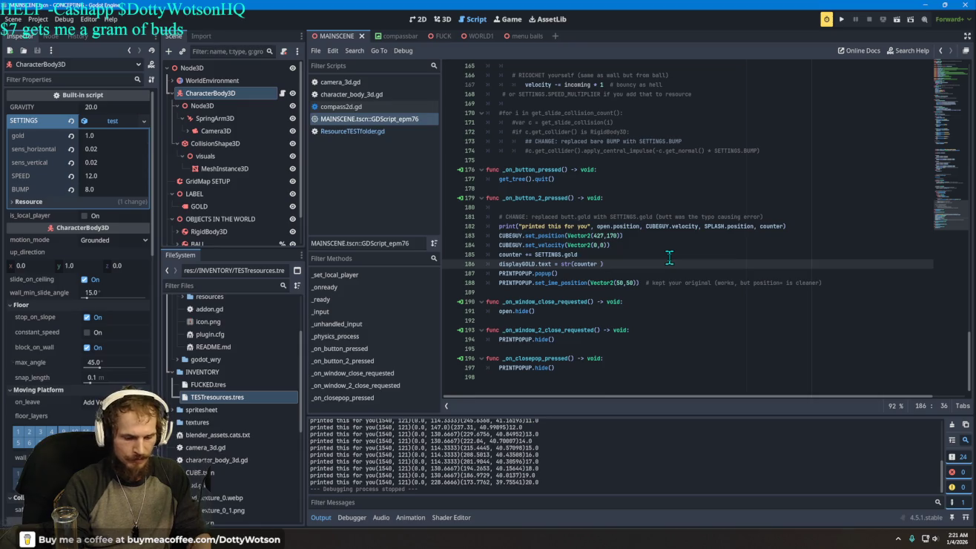
{"action": "key", "text": "BackSpace"}
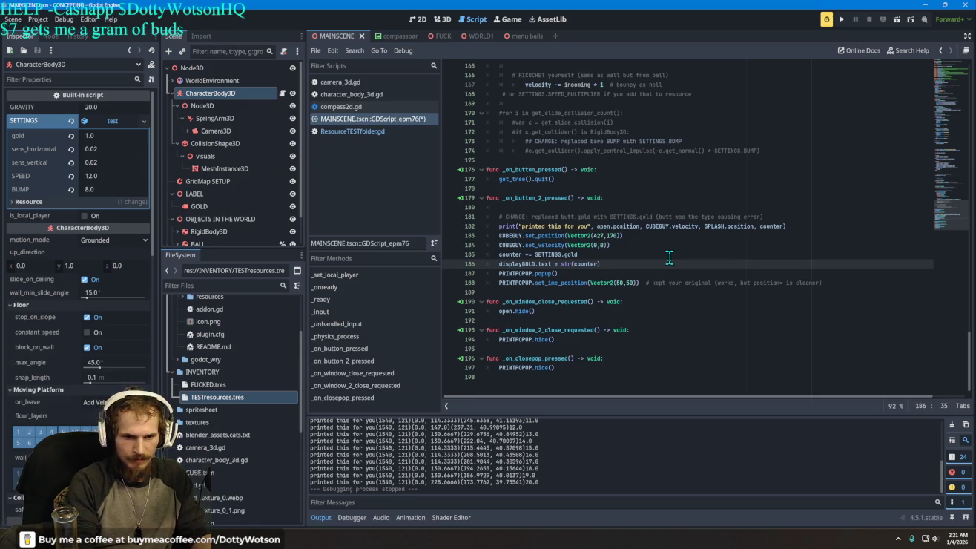
{"action": "type", "text": ", \"gold"}
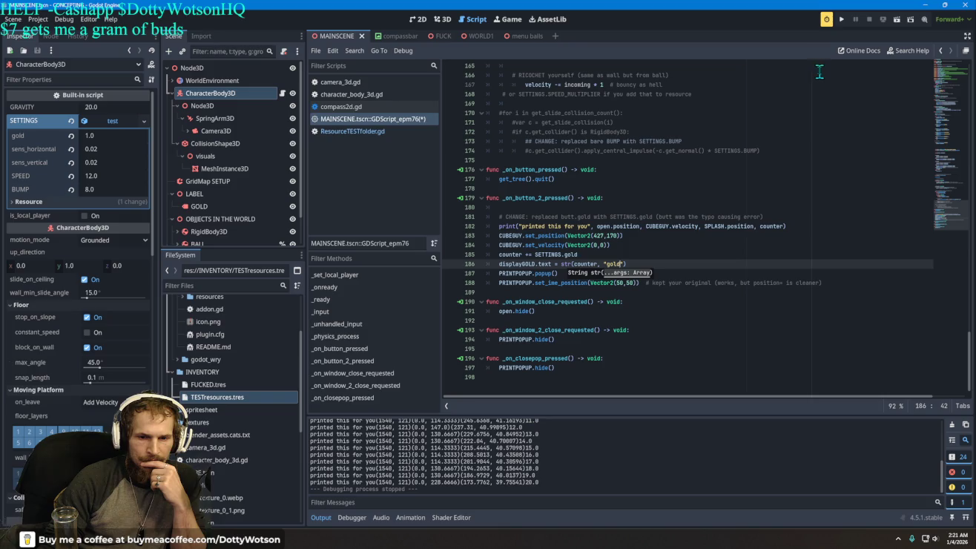
{"action": "left_click", "coordinate": [844, 20]}
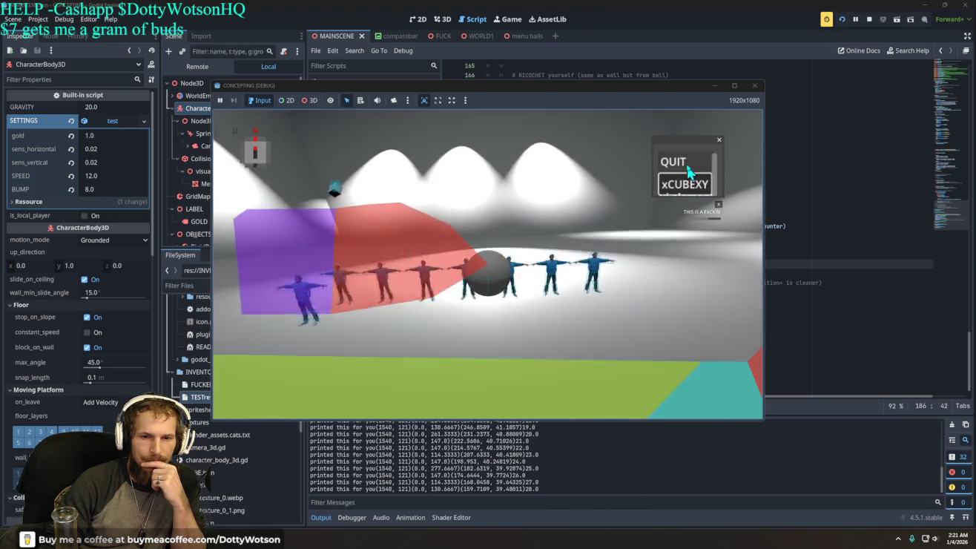
Quit the game, set the gold setting to 1.003, and relaunch with F5.
{"action": "left_click", "coordinate": [674, 162]}
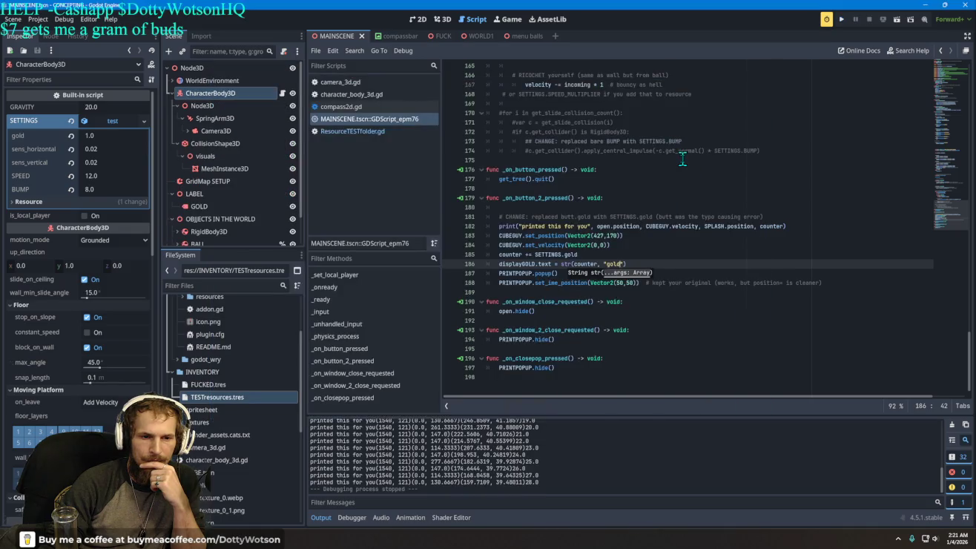
{"action": "left_click", "coordinate": [117, 135]}
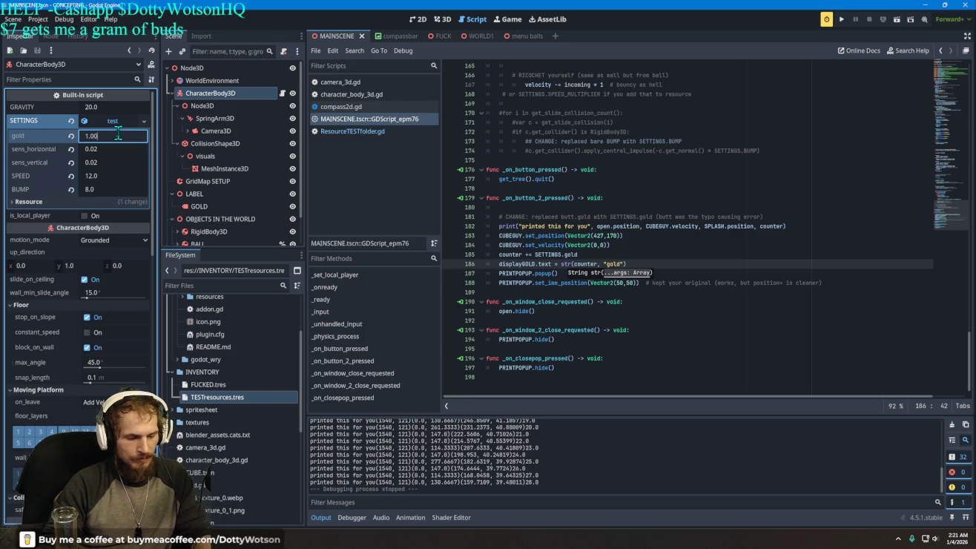
{"action": "type", "text": "3"}
{"action": "key", "text": "F5"}
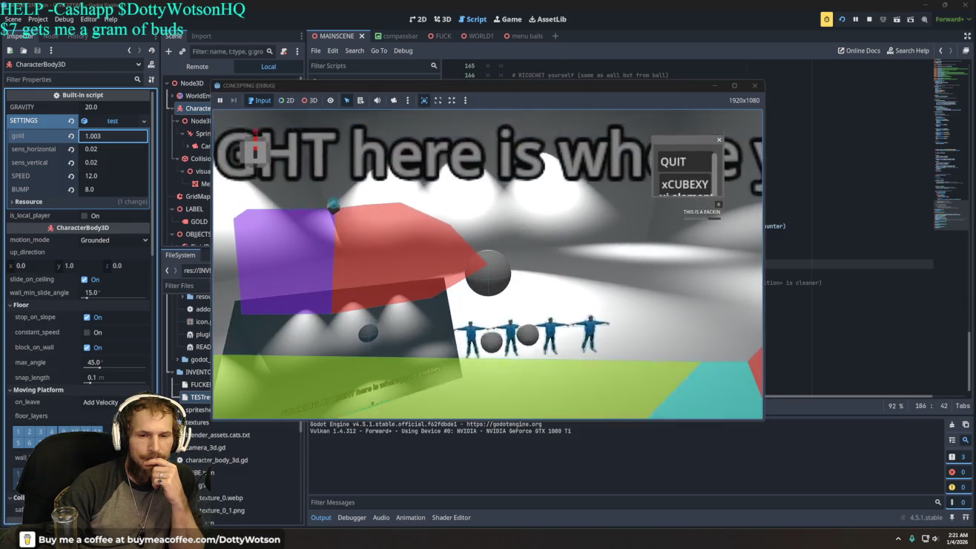
Press xCUBEXY rapidly until the display reads 184.0gold, then quit the game.
{"action": "left_click", "coordinate": [684, 182]}
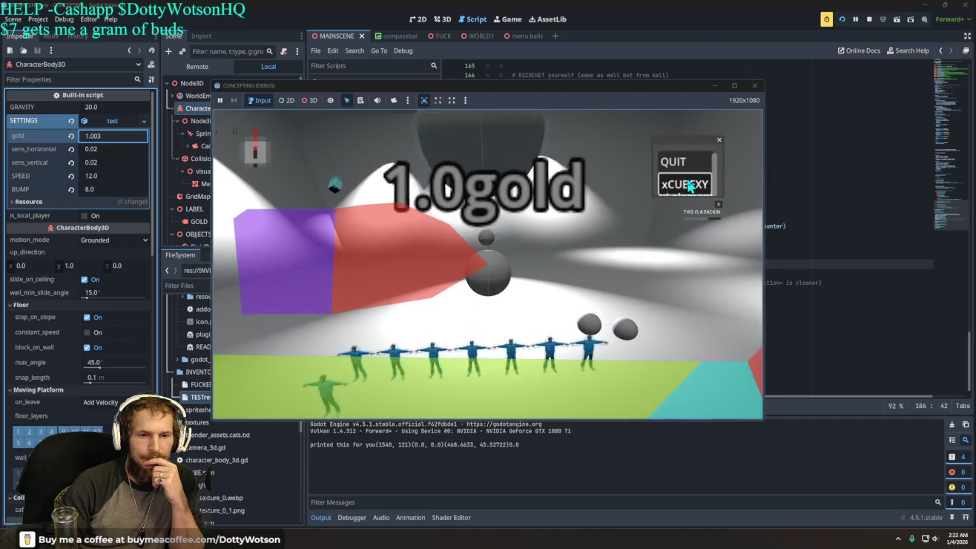
{"action": "left_click", "coordinate": [691, 187]}
{"action": "triple_click", "coordinate": [690, 186]}
{"action": "triple_click", "coordinate": [691, 187]}
{"action": "triple_click", "coordinate": [690, 186]}
{"action": "triple_click", "coordinate": [690, 186]}
{"action": "double_click", "coordinate": [690, 187]}
{"action": "double_click", "coordinate": [690, 186]}
{"action": "triple_click", "coordinate": [690, 186]}
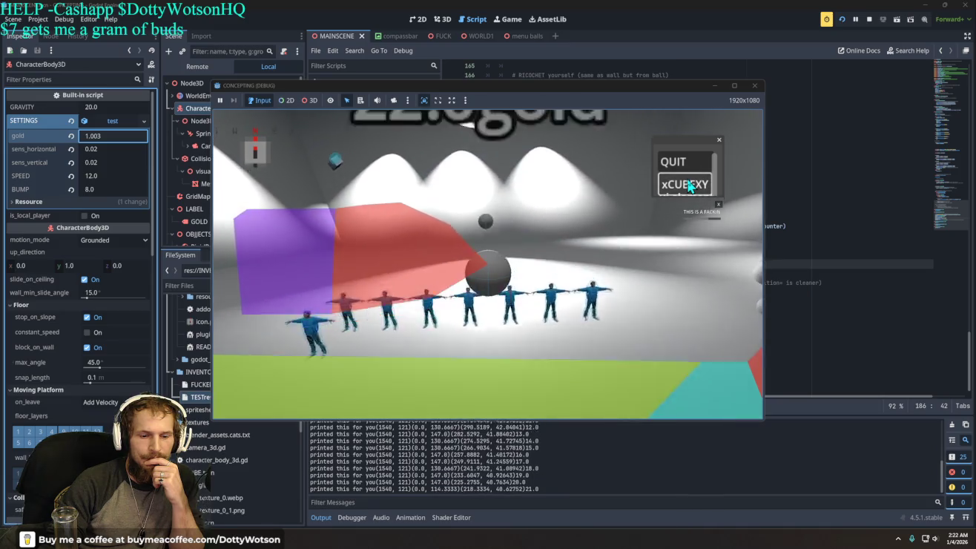
{"action": "double_click", "coordinate": [690, 187]}
{"action": "double_click", "coordinate": [690, 187]}
{"action": "triple_click", "coordinate": [690, 186]}
{"action": "double_click", "coordinate": [691, 186]}
{"action": "double_click", "coordinate": [689, 186]}
{"action": "double_click", "coordinate": [690, 187]}
{"action": "double_click", "coordinate": [690, 186]}
{"action": "triple_click", "coordinate": [691, 186]}
{"action": "triple_click", "coordinate": [690, 186]}
{"action": "double_click", "coordinate": [690, 187]}
{"action": "double_click", "coordinate": [691, 186]}
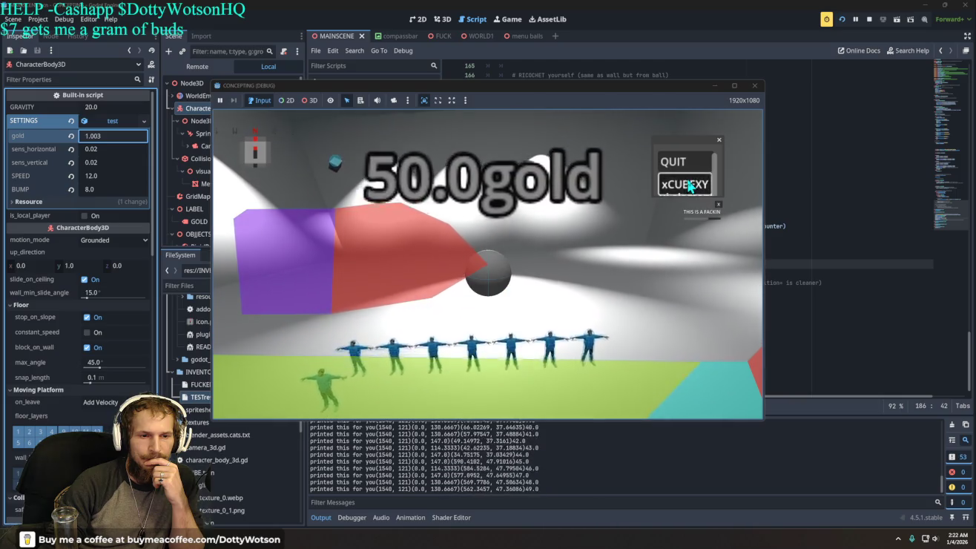
{"action": "triple_click", "coordinate": [691, 186]}
{"action": "triple_click", "coordinate": [690, 186]}
{"action": "triple_click", "coordinate": [689, 186]}
{"action": "triple_click", "coordinate": [691, 186]}
{"action": "left_click", "coordinate": [690, 187]}
{"action": "triple_click", "coordinate": [691, 186]}
{"action": "double_click", "coordinate": [690, 186]}
{"action": "double_click", "coordinate": [691, 186]}
{"action": "triple_click", "coordinate": [691, 186]}
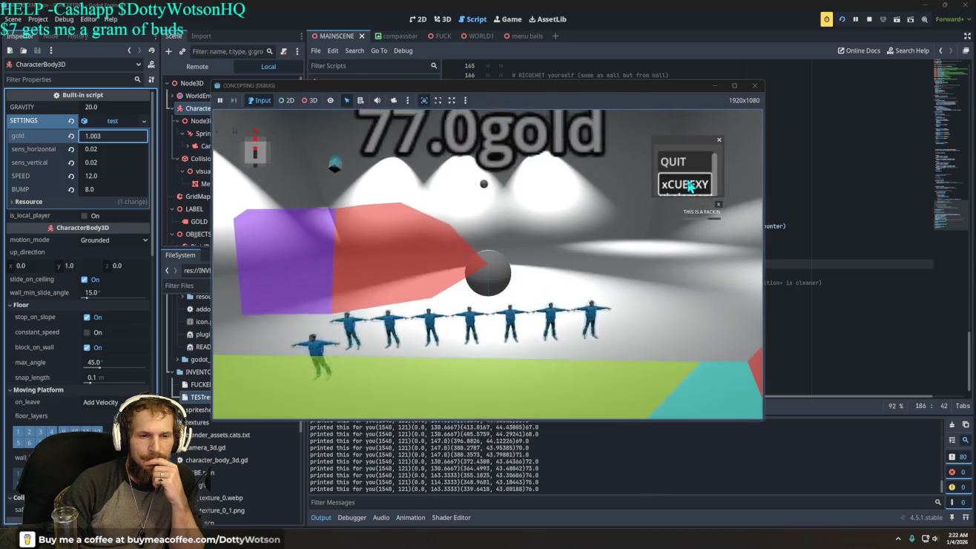
{"action": "triple_click", "coordinate": [691, 186]}
{"action": "double_click", "coordinate": [690, 186]}
{"action": "double_click", "coordinate": [690, 186]}
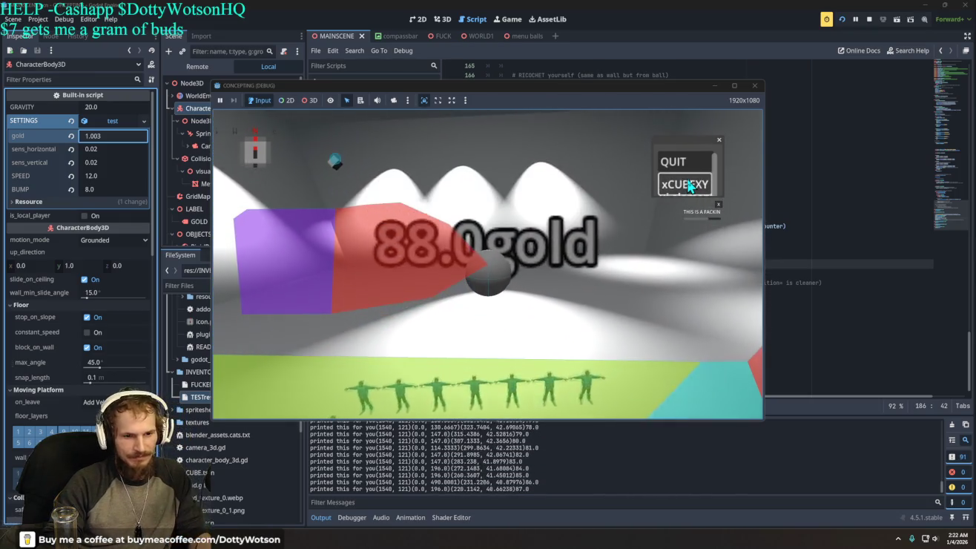
{"action": "triple_click", "coordinate": [690, 186]}
{"action": "triple_click", "coordinate": [690, 186]}
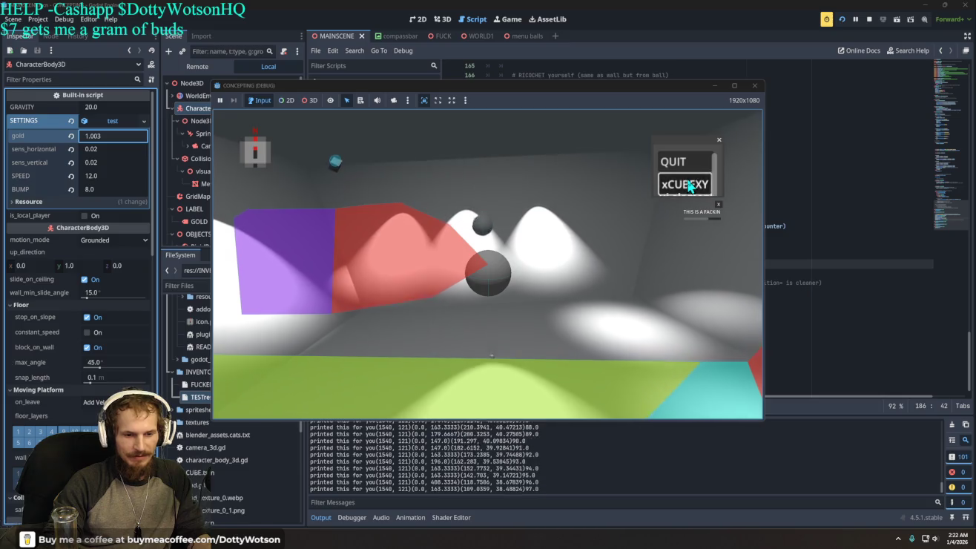
{"action": "triple_click", "coordinate": [691, 186]}
{"action": "double_click", "coordinate": [690, 186]}
{"action": "left_click", "coordinate": [690, 186]}
{"action": "double_click", "coordinate": [690, 186]}
{"action": "double_click", "coordinate": [690, 187]}
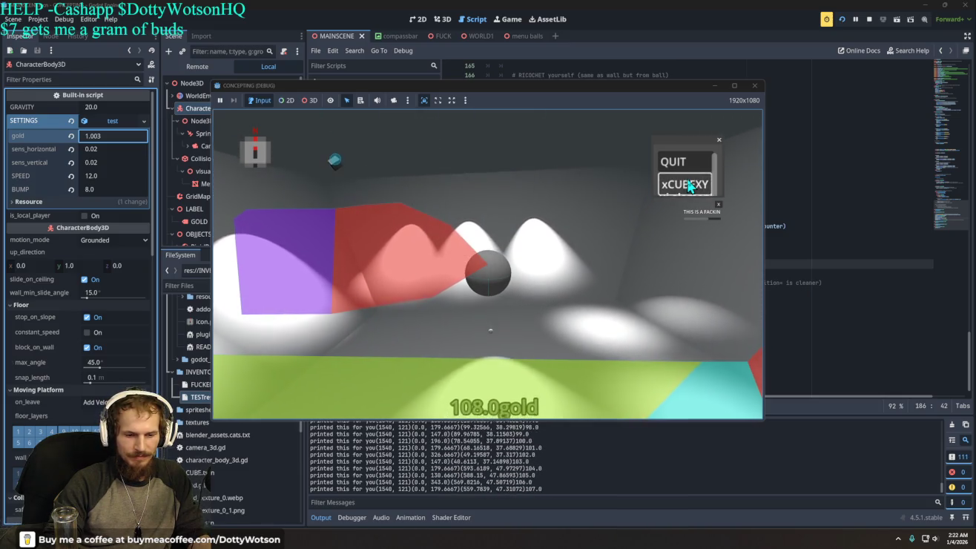
{"action": "triple_click", "coordinate": [690, 186]}
{"action": "double_click", "coordinate": [690, 186]}
{"action": "double_click", "coordinate": [691, 186]}
{"action": "triple_click", "coordinate": [691, 187]}
{"action": "double_click", "coordinate": [691, 187]}
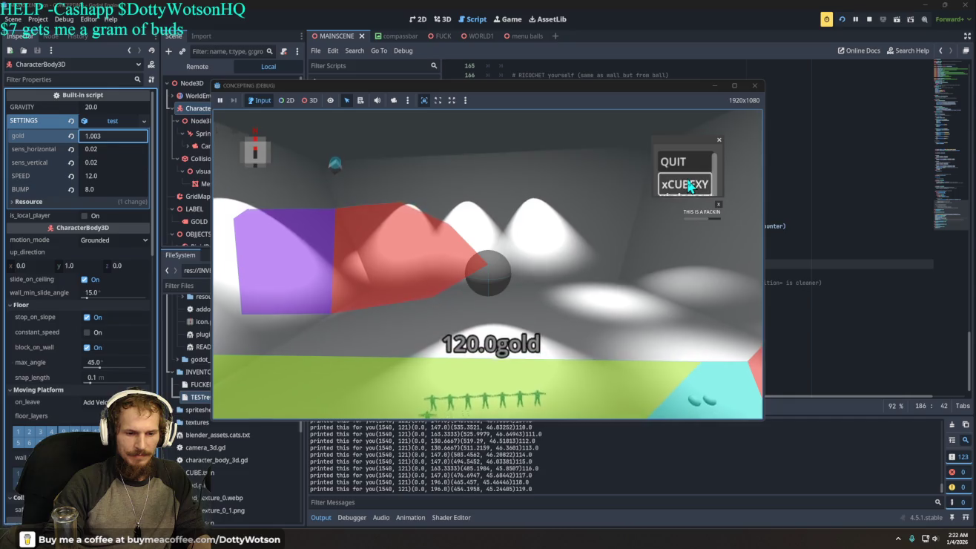
{"action": "double_click", "coordinate": [690, 186]}
{"action": "triple_click", "coordinate": [690, 186]}
{"action": "triple_click", "coordinate": [690, 186]}
{"action": "triple_click", "coordinate": [690, 186]}
{"action": "double_click", "coordinate": [690, 187]}
{"action": "double_click", "coordinate": [690, 186]}
{"action": "triple_click", "coordinate": [690, 186]}
{"action": "triple_click", "coordinate": [690, 185]}
{"action": "triple_click", "coordinate": [690, 185]}
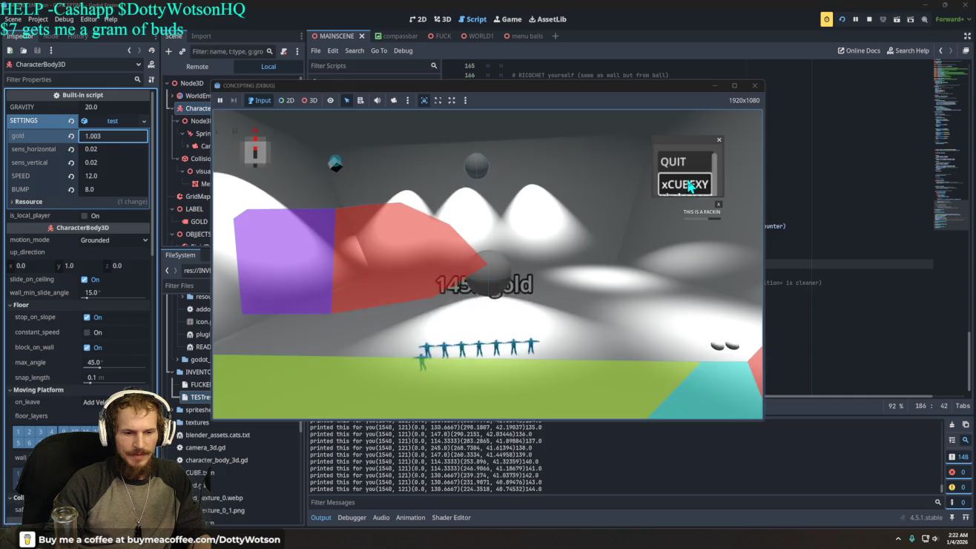
{"action": "double_click", "coordinate": [690, 187]}
{"action": "double_click", "coordinate": [690, 185]}
{"action": "triple_click", "coordinate": [691, 186]}
{"action": "double_click", "coordinate": [691, 186]}
{"action": "triple_click", "coordinate": [690, 187]}
{"action": "double_click", "coordinate": [690, 185]}
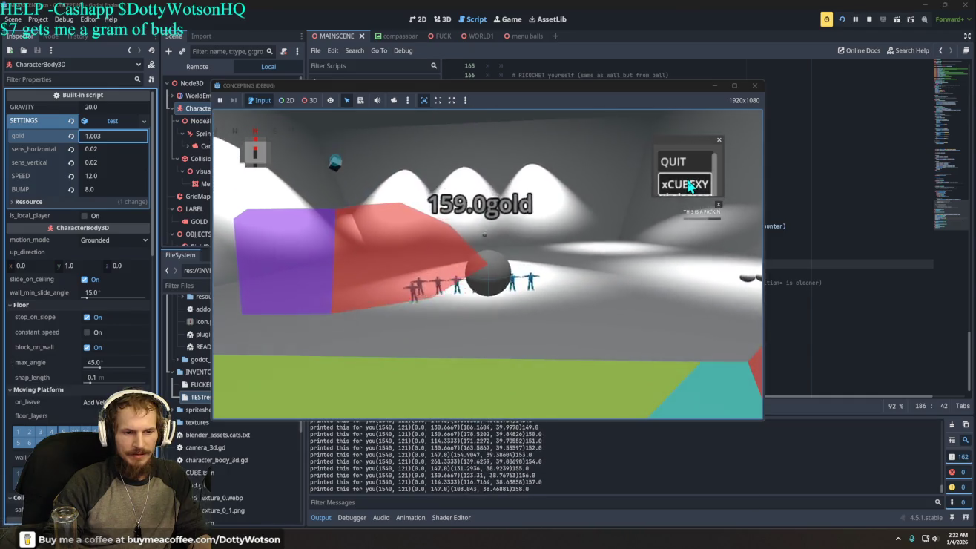
{"action": "triple_click", "coordinate": [690, 186]}
{"action": "double_click", "coordinate": [690, 186]}
{"action": "double_click", "coordinate": [690, 187]}
{"action": "triple_click", "coordinate": [690, 186]}
{"action": "triple_click", "coordinate": [690, 186]}
{"action": "triple_click", "coordinate": [690, 185]}
{"action": "triple_click", "coordinate": [690, 186]}
{"action": "triple_click", "coordinate": [686, 188]}
{"action": "triple_click", "coordinate": [677, 191]}
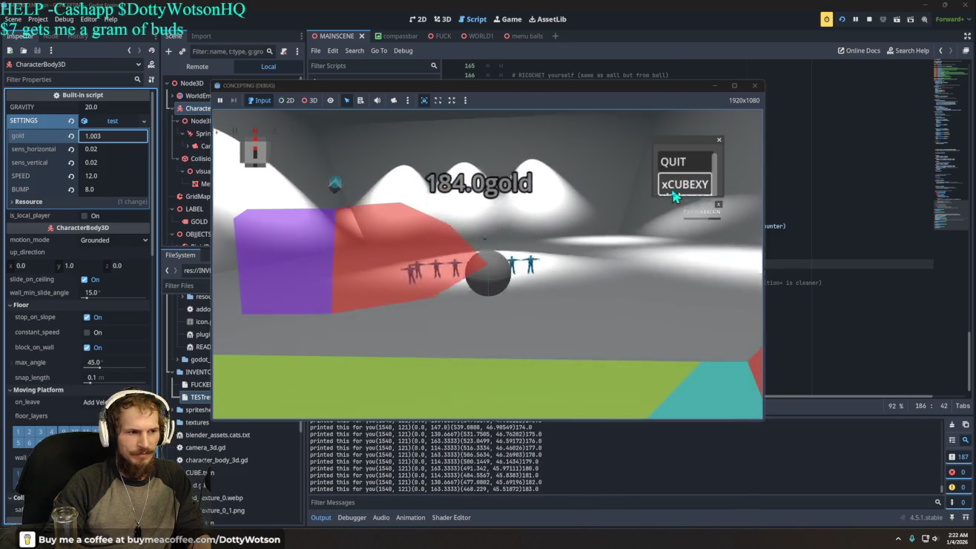
{"action": "left_click", "coordinate": [671, 163]}
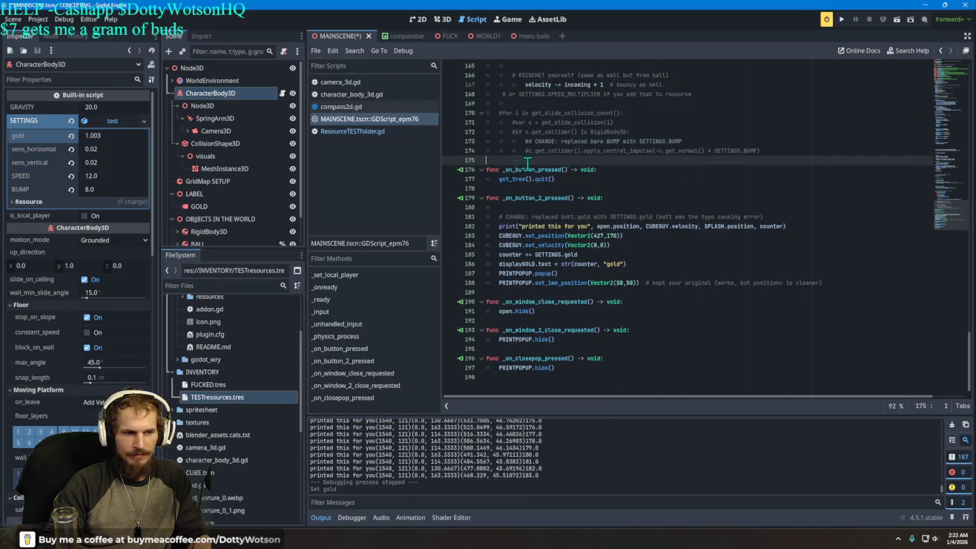
Change the gold setting from 1.003 to 1.1 in the Inspector.
{"action": "left_click", "coordinate": [108, 134]}
{"action": "key", "text": "BackSpace"}
{"action": "key", "text": "BackSpace"}
{"action": "type", "text": "1.1"}
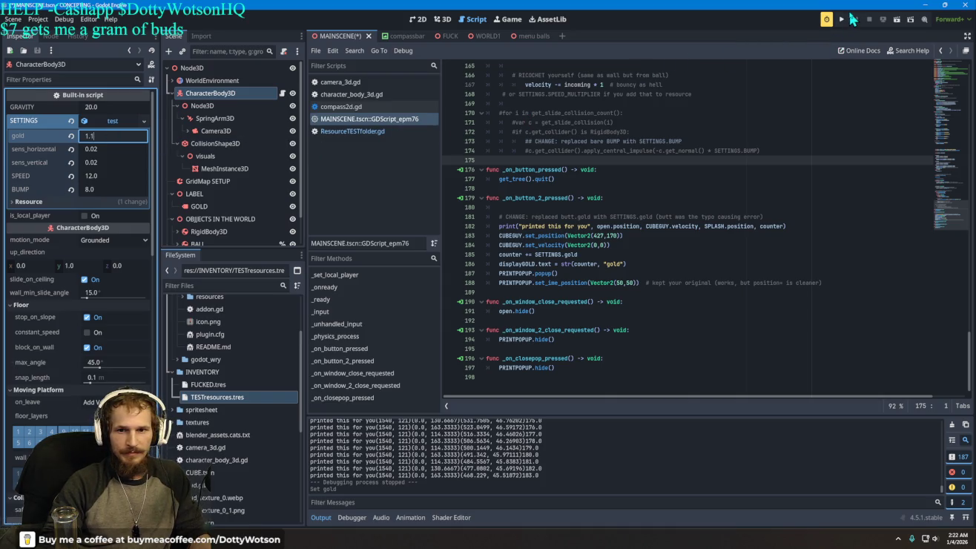
Test-run the game, pressing xCUBEXY until the display shows 77.231gold, then quit.
{"action": "left_click", "coordinate": [842, 21]}
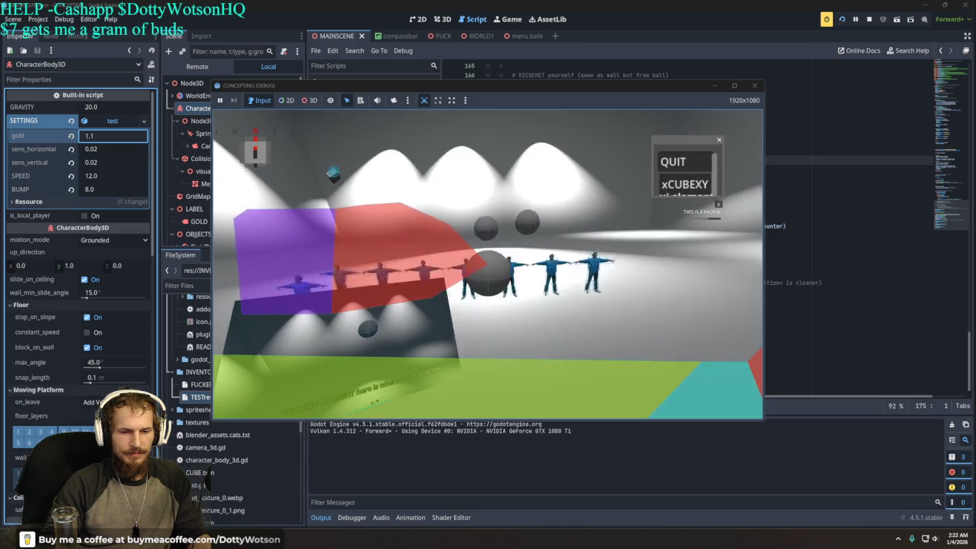
{"action": "left_click", "coordinate": [694, 190]}
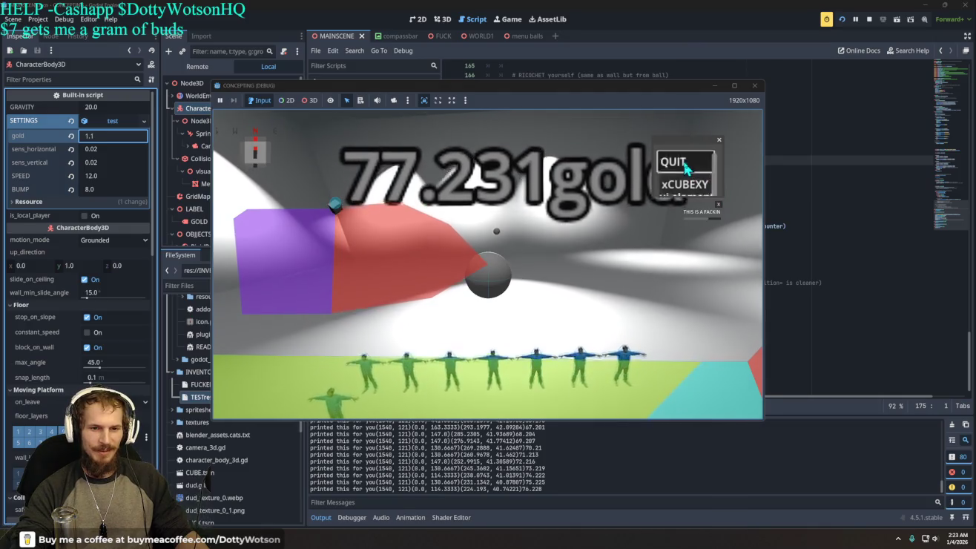
{"action": "left_click", "coordinate": [687, 169]}
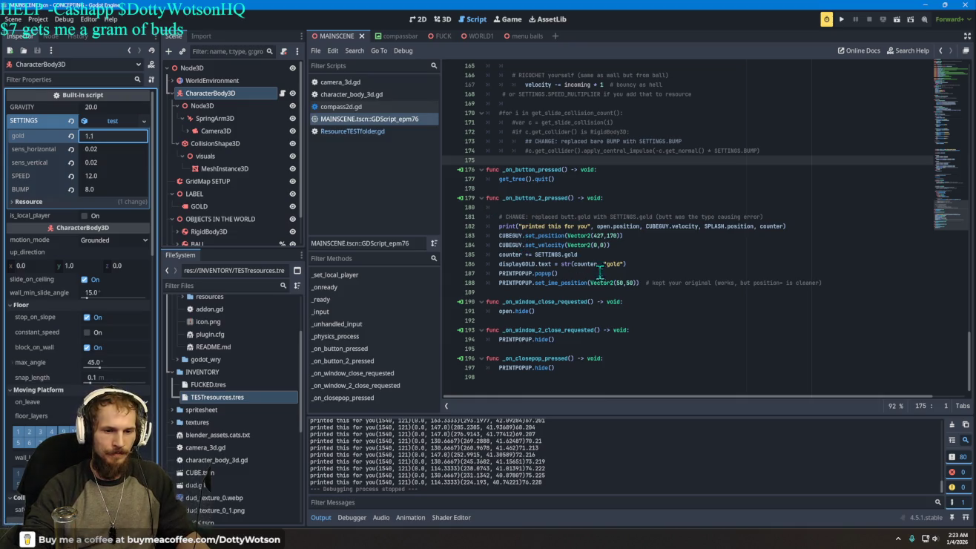
{"action": "mouse_move", "coordinate": [586, 281]}
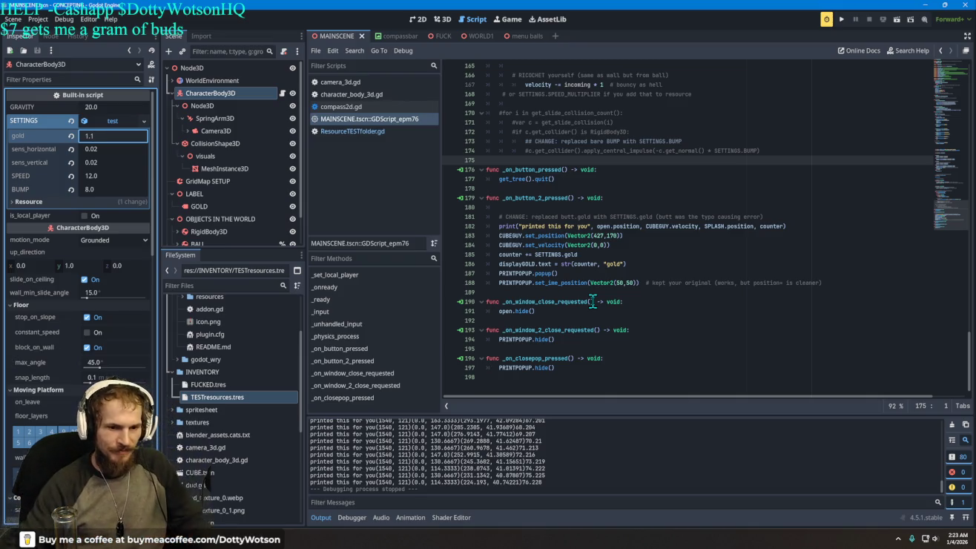
{"action": "double_click", "coordinate": [501, 254]}
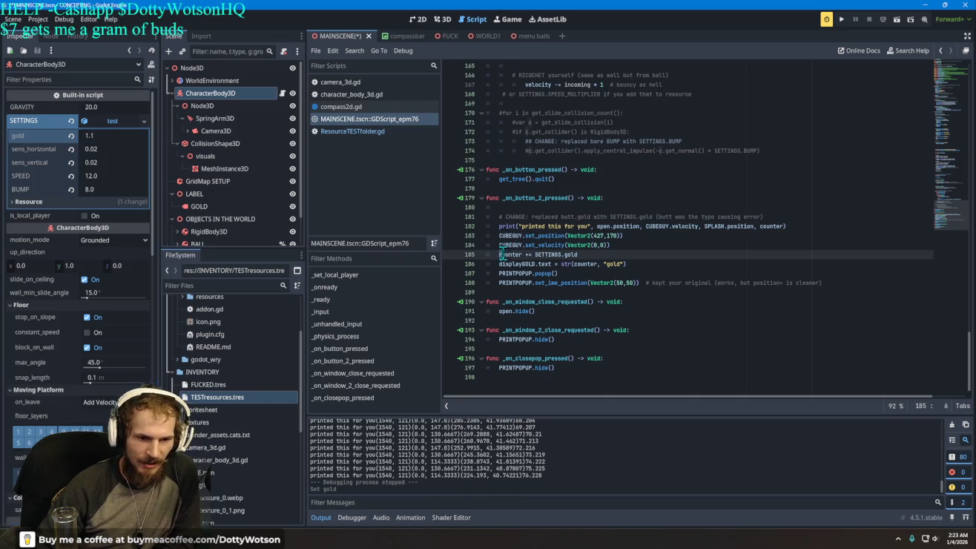
{"action": "scroll", "coordinate": [563, 237], "scroll_direction": "up", "scroll_amount": 8}
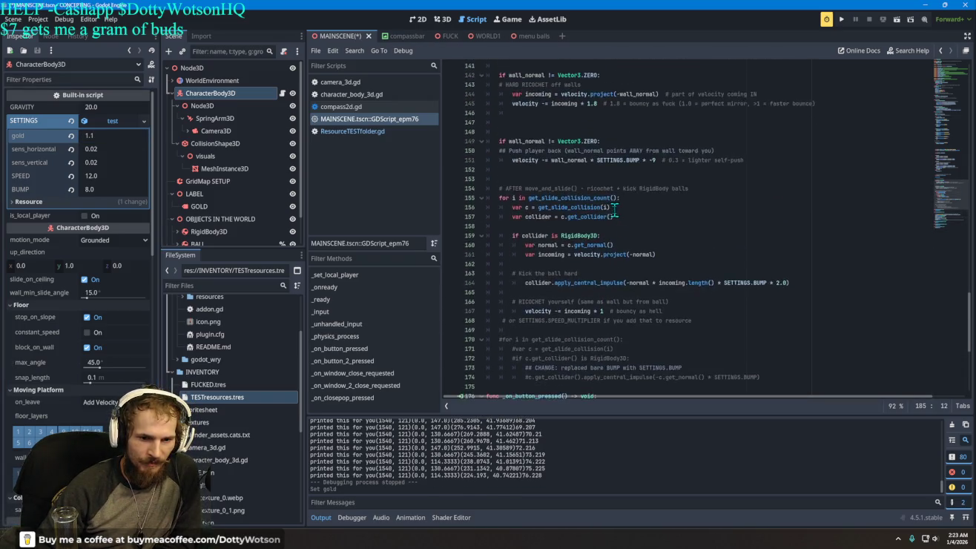
{"action": "scroll", "coordinate": [614, 210], "scroll_direction": "up", "scroll_amount": 20}
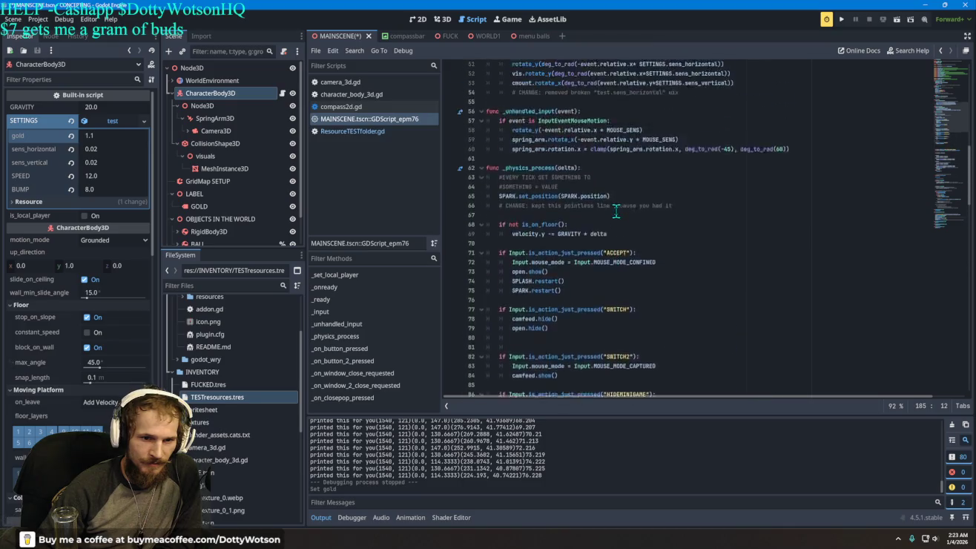
{"action": "scroll", "coordinate": [616, 211], "scroll_direction": "up", "scroll_amount": 12}
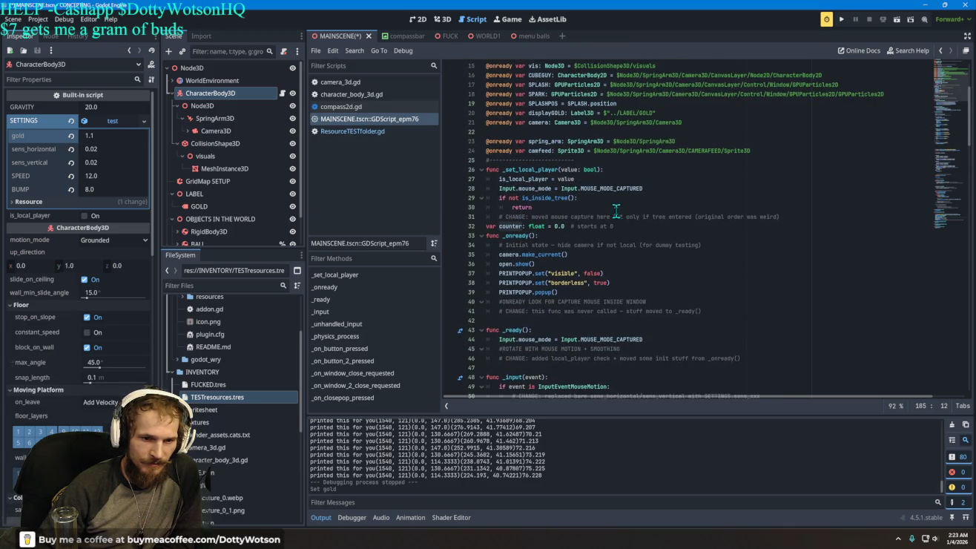
{"action": "left_click_drag", "start_coordinate": [563, 226], "coordinate": [486, 224]}
{"action": "scroll", "coordinate": [520, 245], "scroll_direction": "down", "scroll_amount": 20}
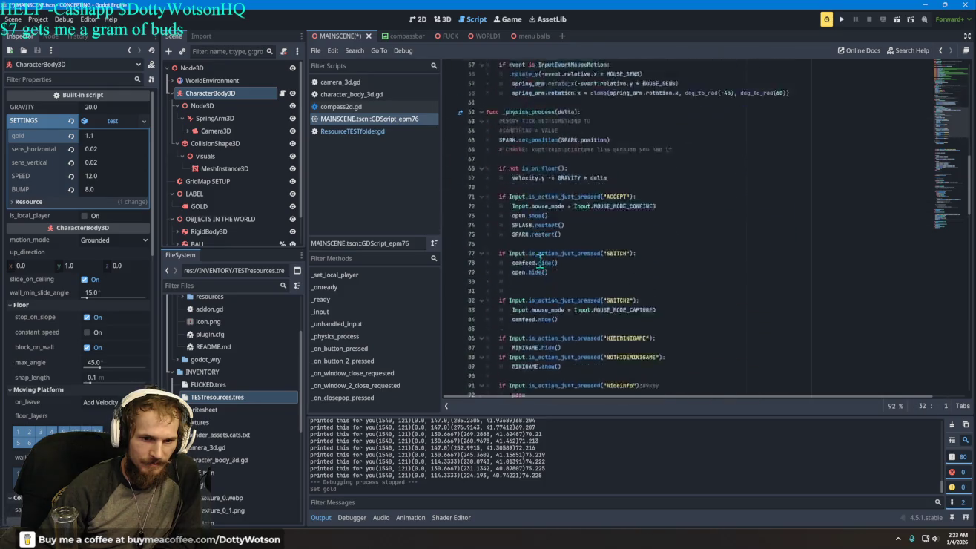
{"action": "scroll", "coordinate": [552, 270], "scroll_direction": "down", "scroll_amount": 18}
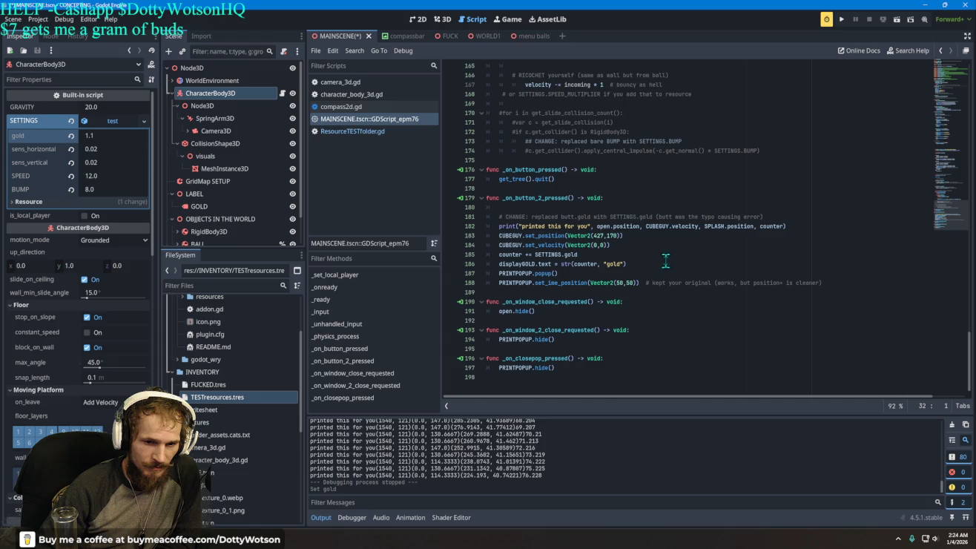
{"action": "scroll", "coordinate": [577, 238], "scroll_direction": "up", "scroll_amount": 1}
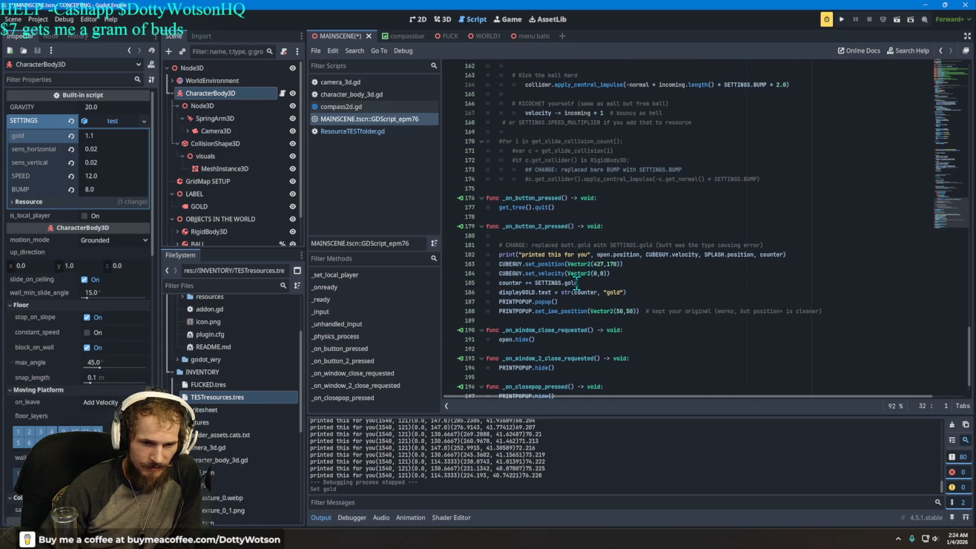
Change line 185 to counter += 1 and add a blank line below it.
{"action": "left_click", "coordinate": [506, 283]}
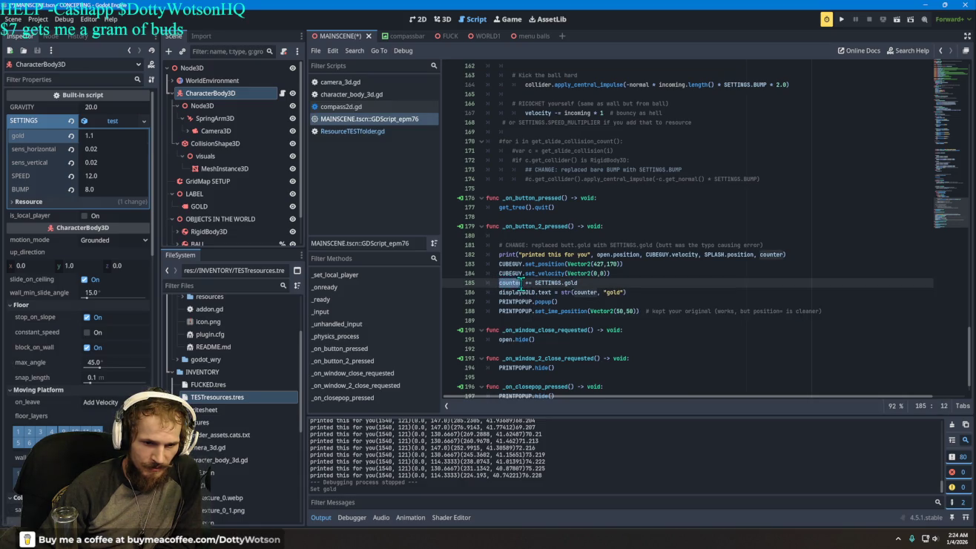
{"action": "left_click", "coordinate": [544, 283]}
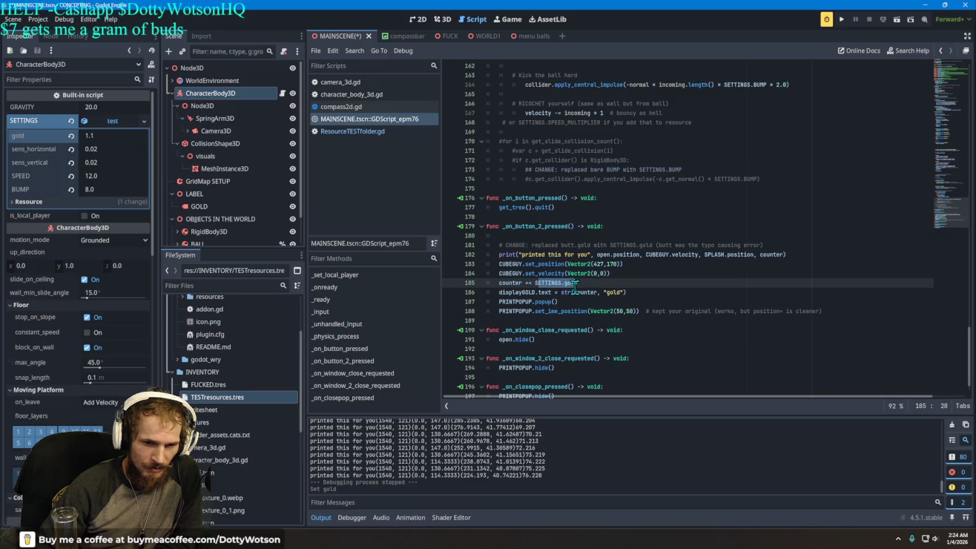
{"action": "left_click_drag", "start_coordinate": [580, 284], "coordinate": [536, 285]}
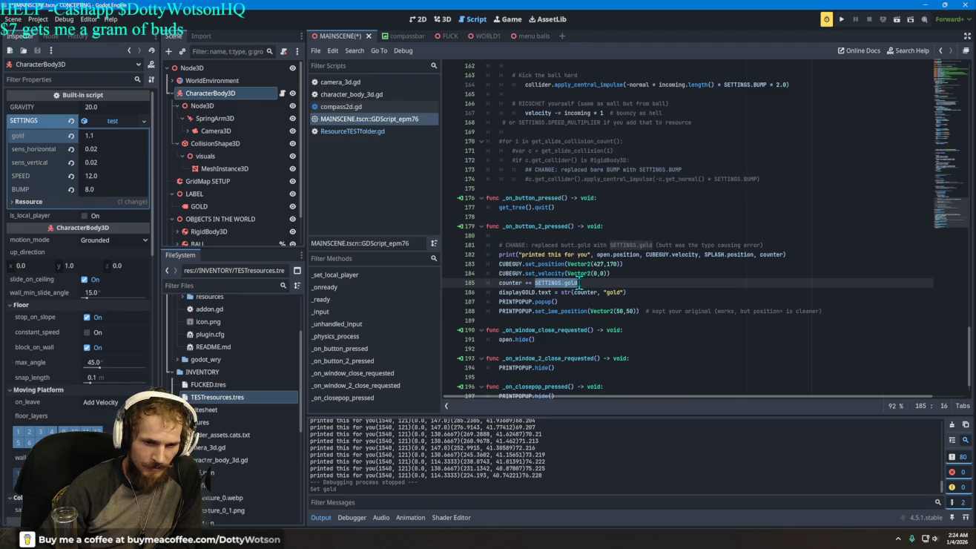
{"action": "left_click_drag", "start_coordinate": [499, 283], "coordinate": [577, 285]}
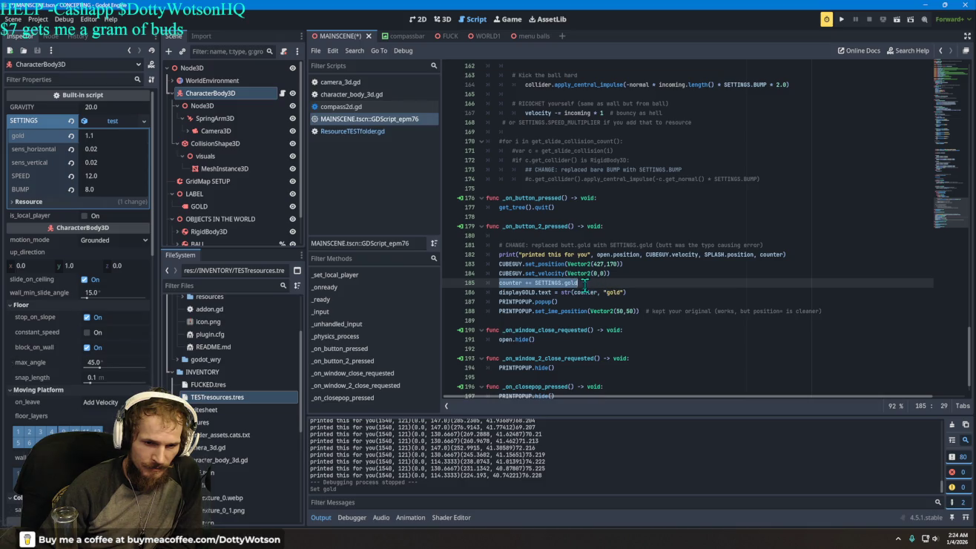
{"action": "left_click", "coordinate": [584, 284]}
{"action": "key", "text": "BackSpace"}
{"action": "key", "text": "BackSpace"}
{"action": "key", "text": "BackSpace"}
{"action": "key", "text": "BackSpace"}
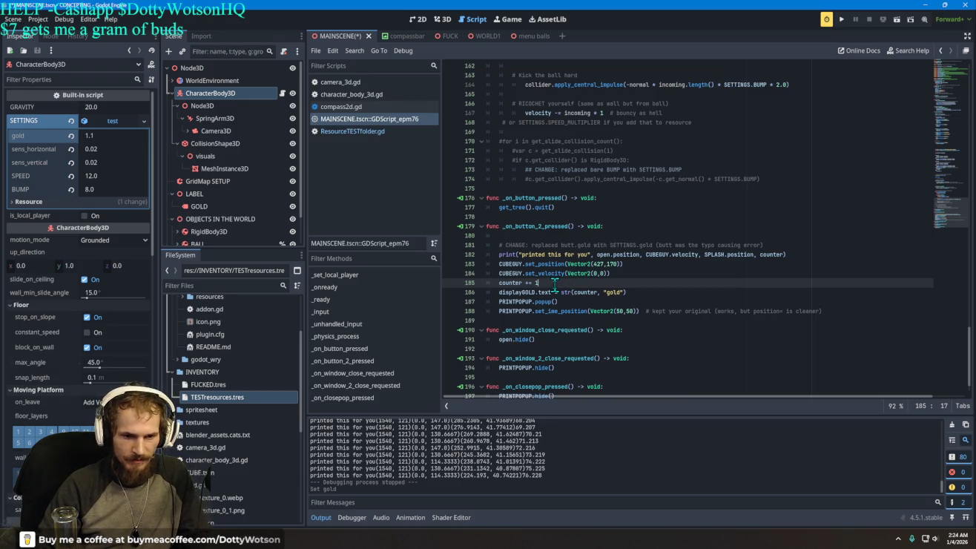
{"action": "key", "text": "Return"}
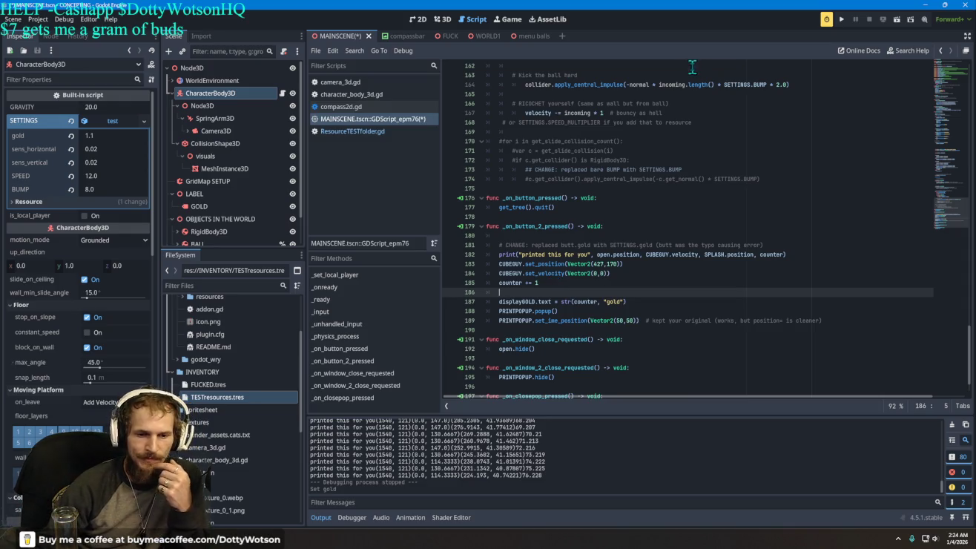
{"action": "left_click", "coordinate": [842, 21]}
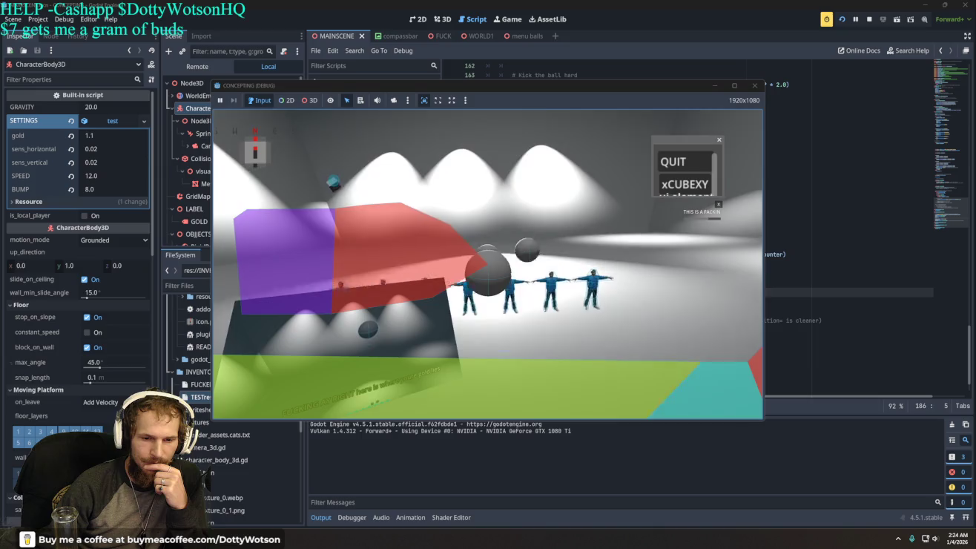
{"action": "left_click", "coordinate": [673, 190]}
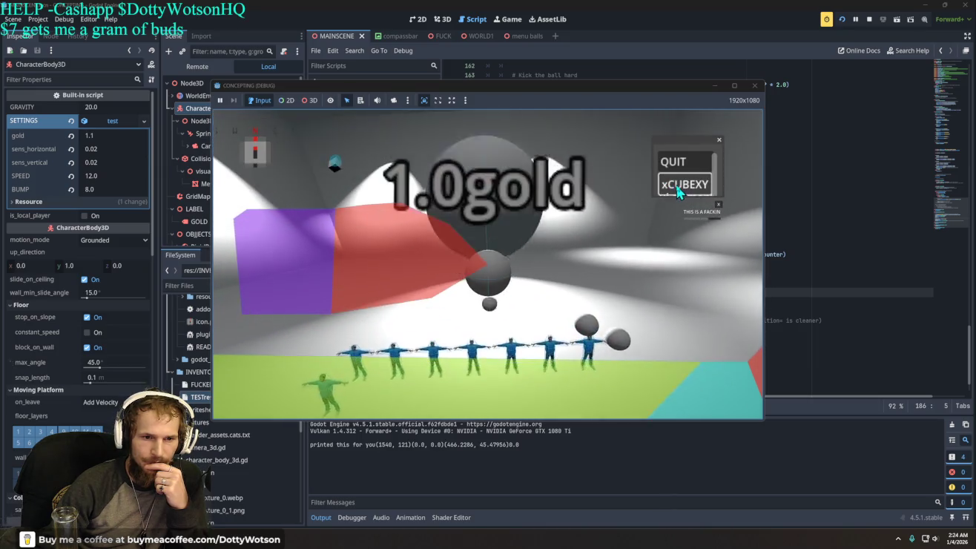
{"action": "left_click", "coordinate": [685, 187]}
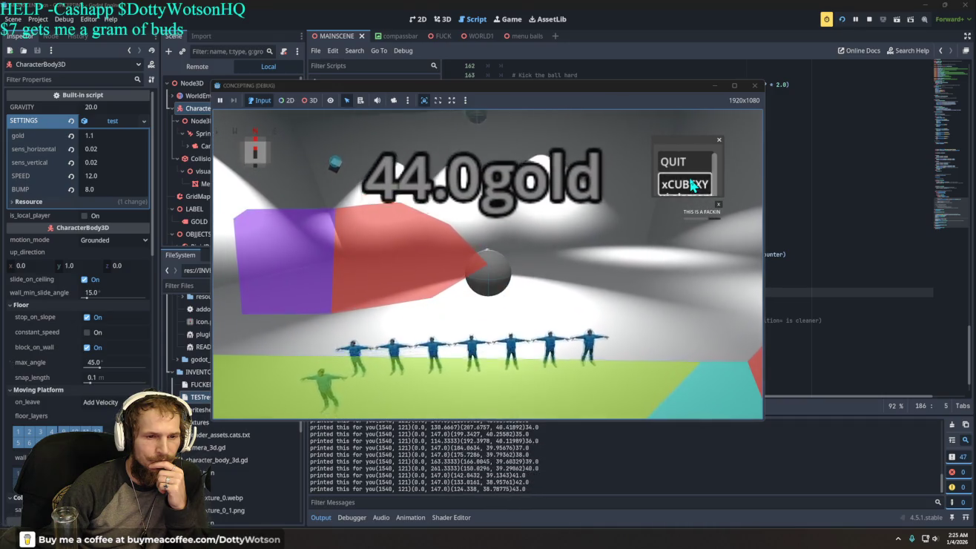
{"action": "left_click", "coordinate": [686, 169]}
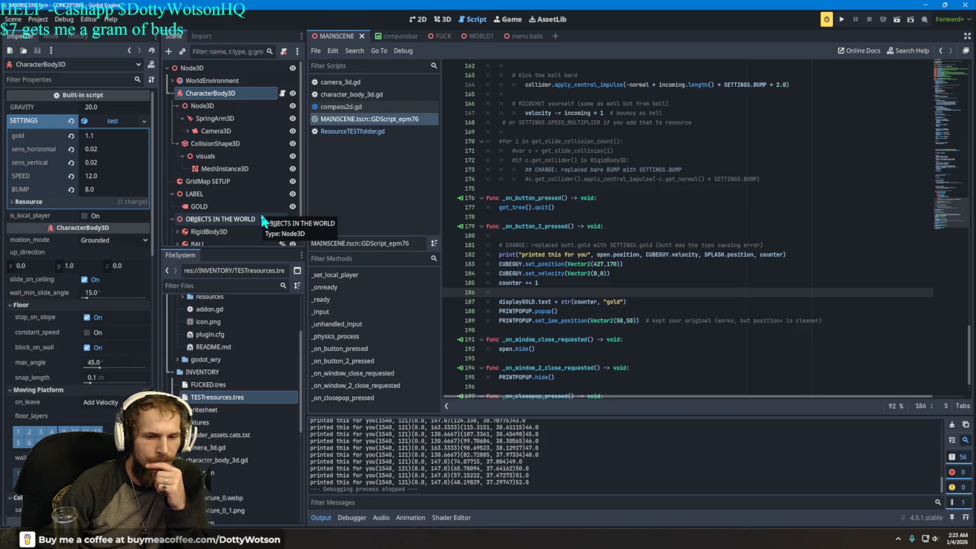
Write SETTINGS.gold += counter on the empty line 186.
{"action": "left_click", "coordinate": [550, 283]}
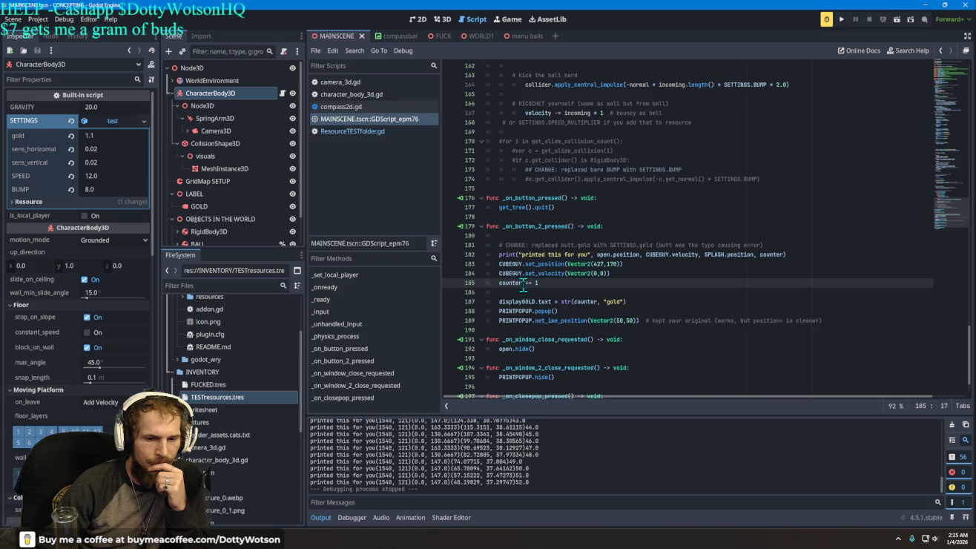
{"action": "left_click", "coordinate": [523, 293]}
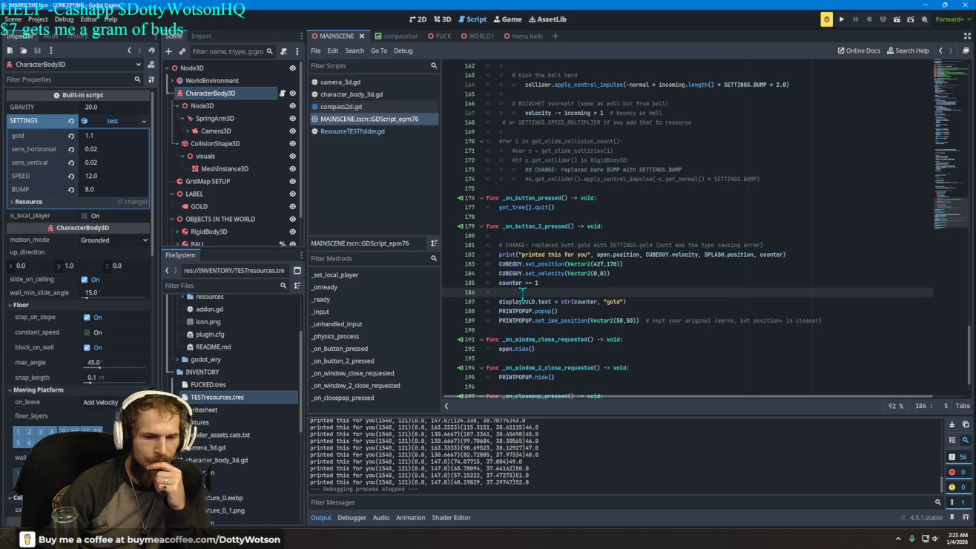
{"action": "type", "text": "set_col"}
{"action": "key", "text": "Return"}
{"action": "key", "text": "BackSpace"}
{"action": "key", "text": "BackSpace"}
{"action": "key", "text": "BackSpace"}
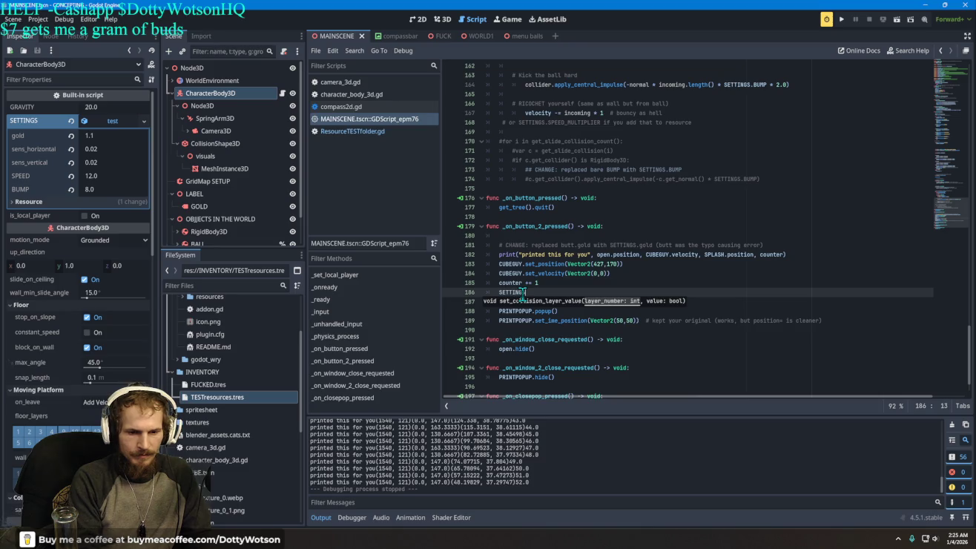
{"action": "type", "text": ".GOLD"}
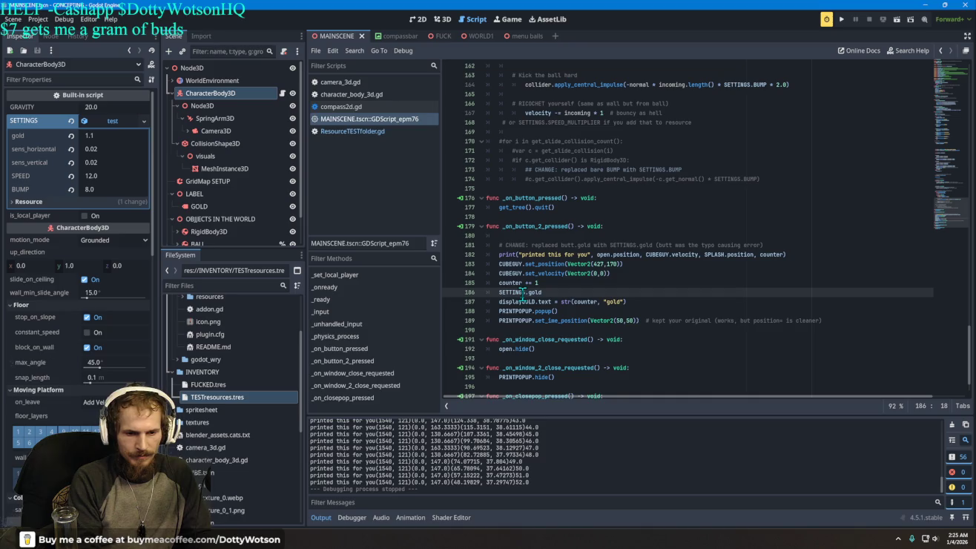
{"action": "key", "text": "Return"}
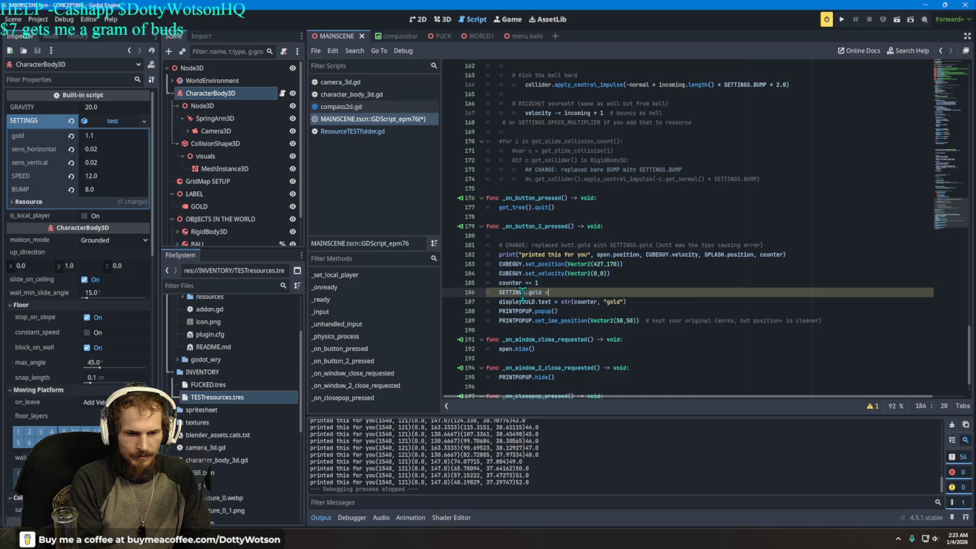
{"action": "key", "text": "BackSpace"}
{"action": "type", "text": "+="}
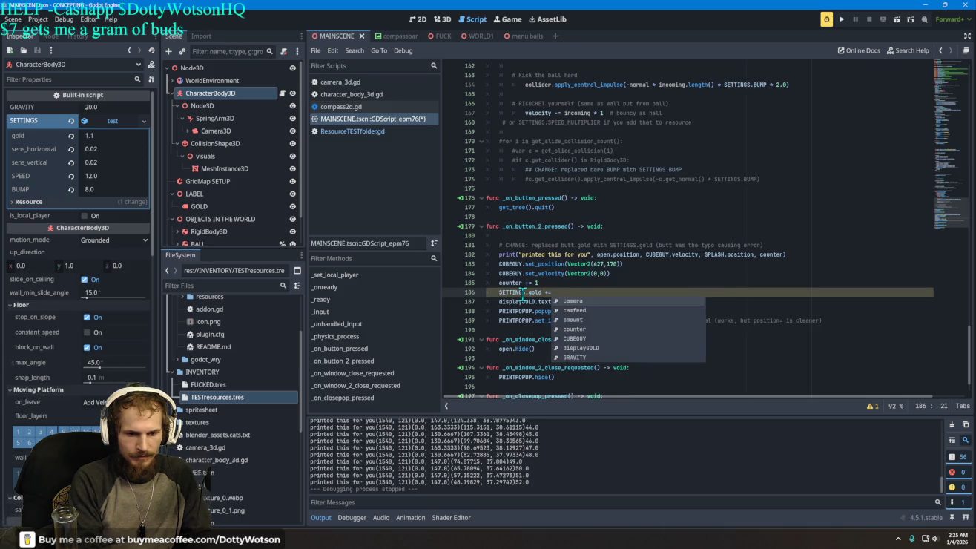
{"action": "type", "text": " COUNTER"}
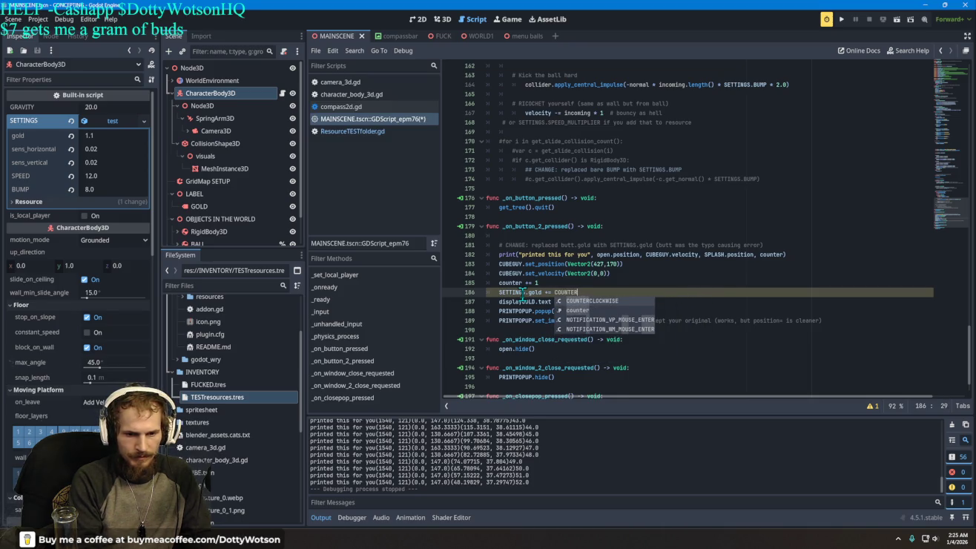
{"action": "key", "text": "Down"}
{"action": "key", "text": "Return"}
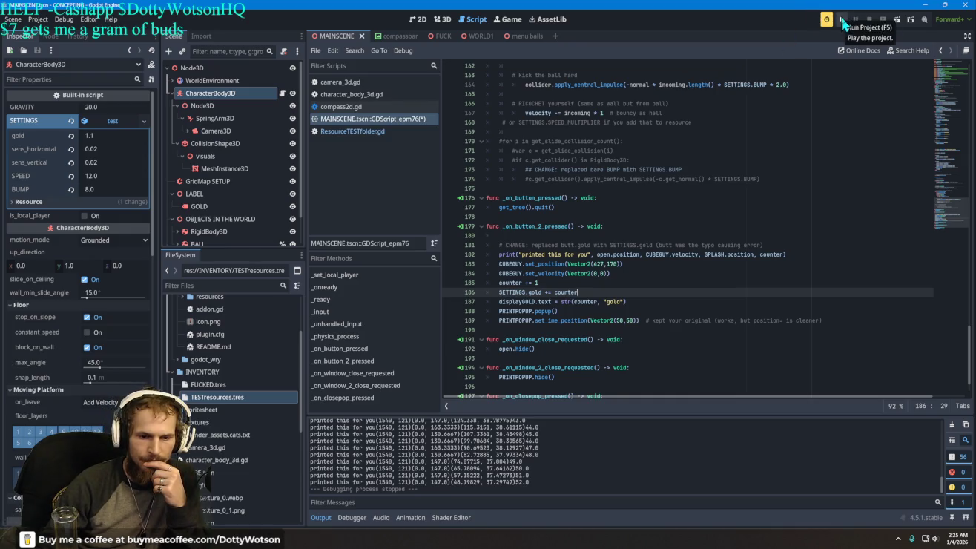
Change the gold label to str(SETTINGS.gold, "gold") and run the game with F5.
{"action": "double_click", "coordinate": [588, 302]}
{"action": "type", "text": "SETTINGS."}
{"action": "type", "text": "gold"}
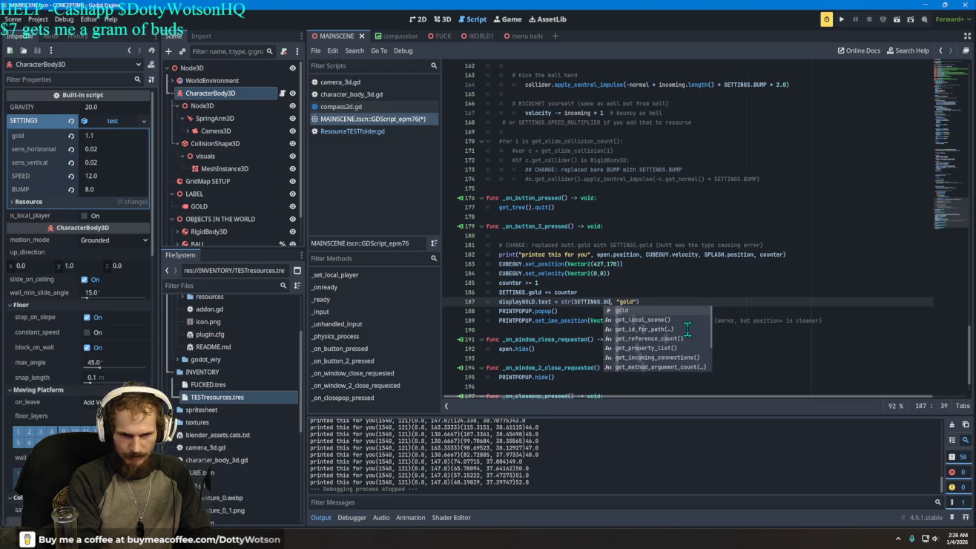
{"action": "key", "text": "F5"}
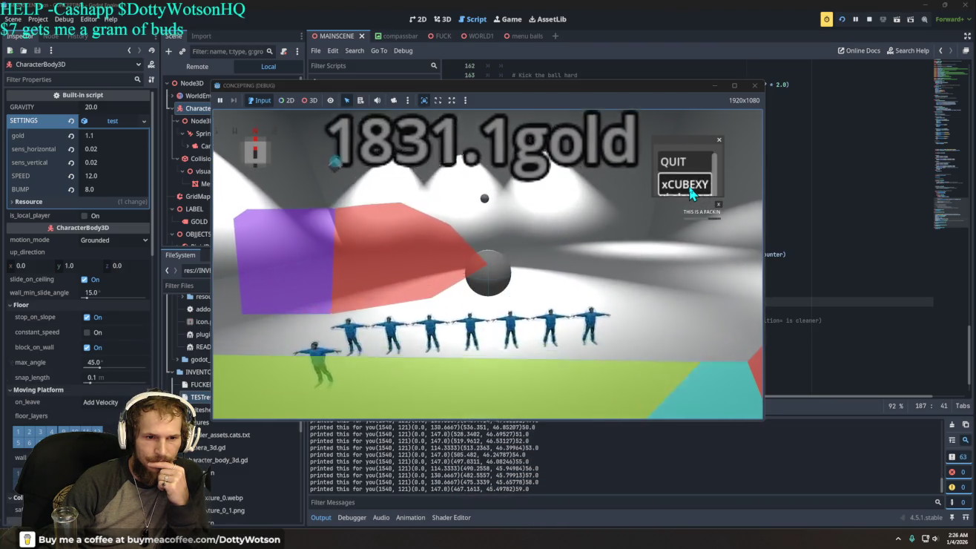
Quit the running game once gold reaches 1831.1, returning to the editor.
{"action": "left_click", "coordinate": [685, 161]}
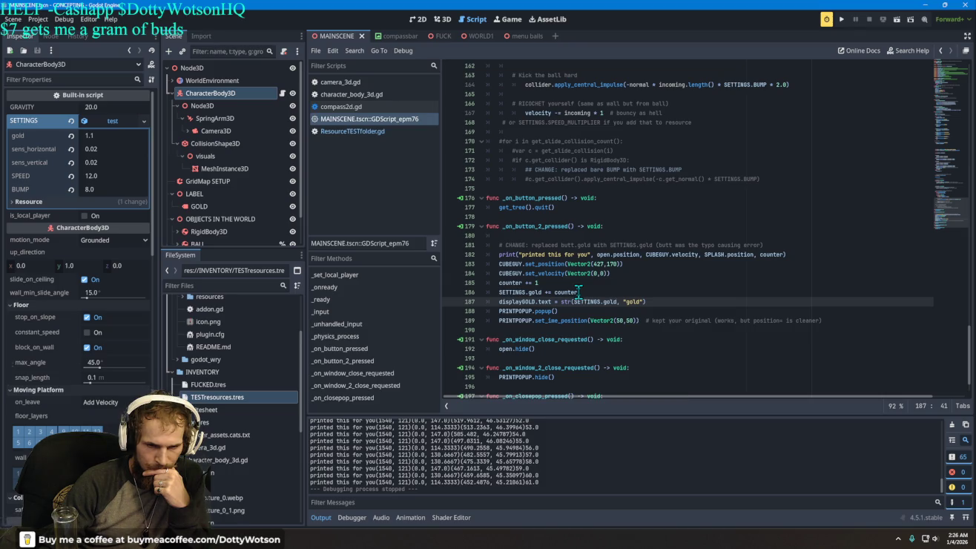
Append '= SETTINGS.gold' to line 186, accepting the autocomplete suggestions.
{"action": "left_click", "coordinate": [606, 292]}
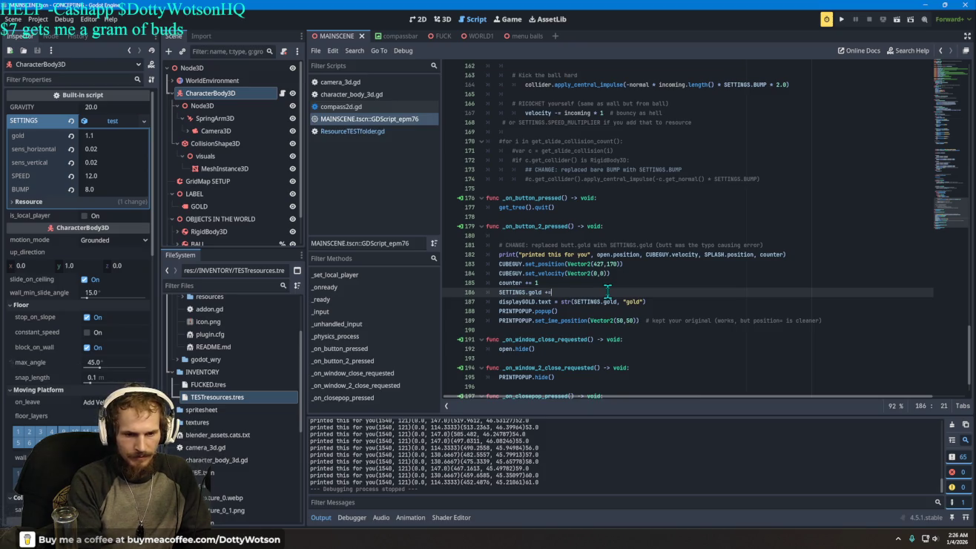
{"action": "type", "text": "= SE"}
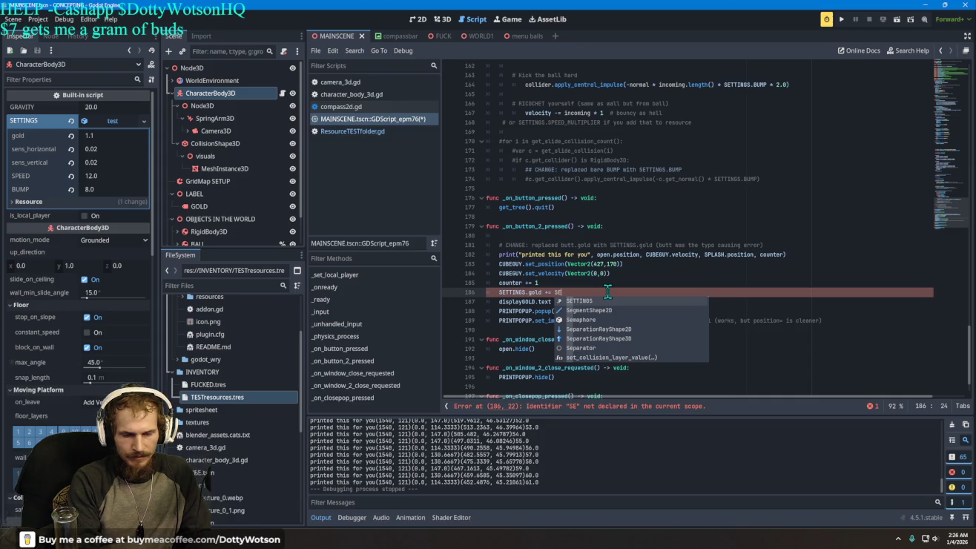
{"action": "key", "text": "Return"}
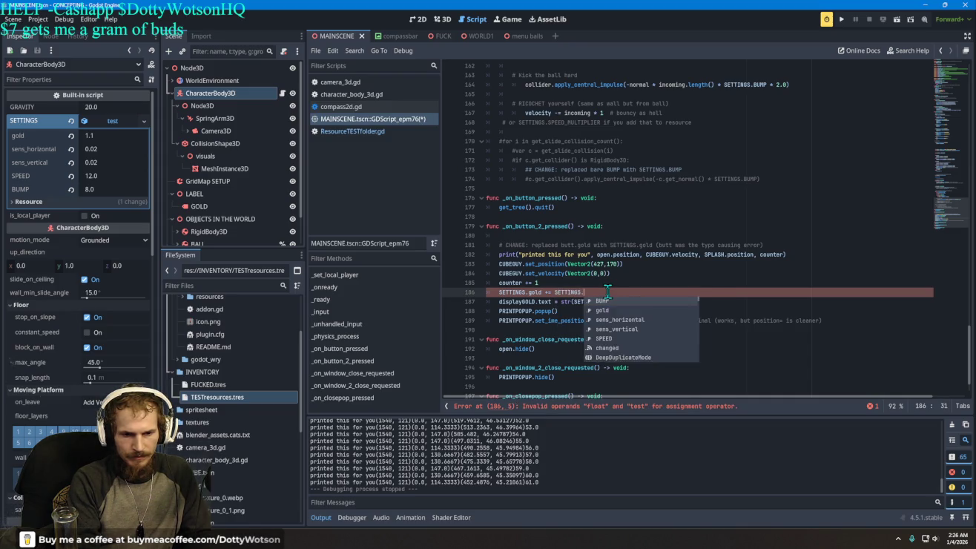
{"action": "type", "text": "g"}
{"action": "key", "text": "Return"}
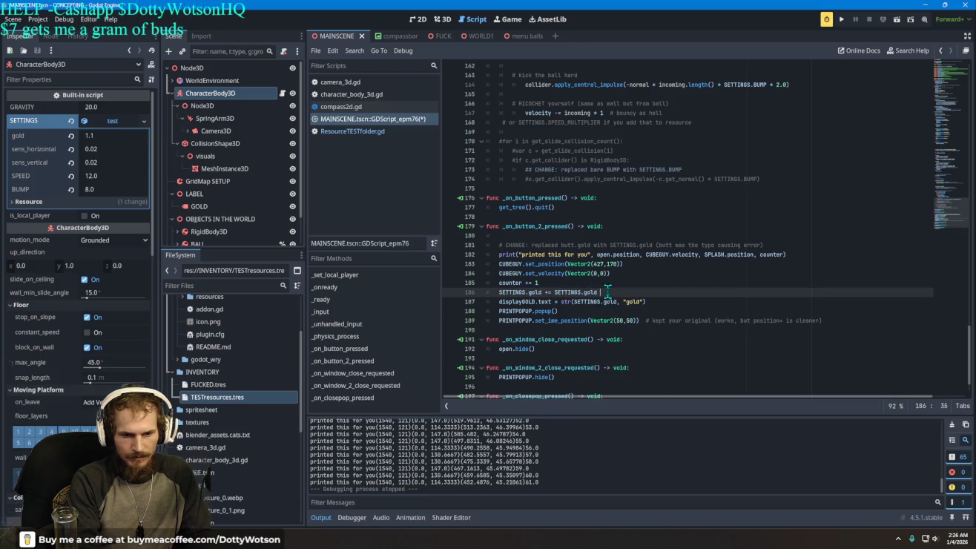
{"action": "type", "text": "+1"}
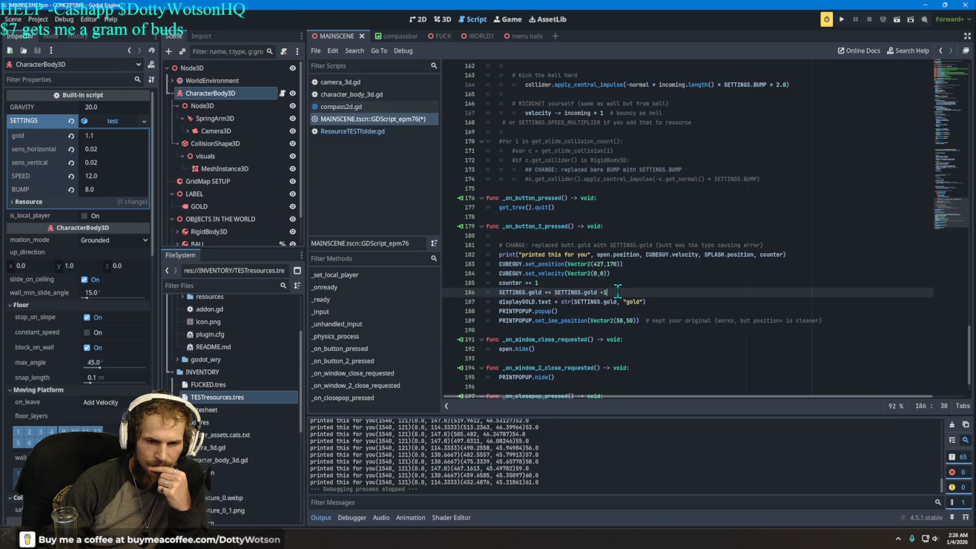
{"action": "key", "text": "BackSpace"}
{"action": "key", "text": "BackSpace"}
{"action": "key", "text": "BackSpace"}
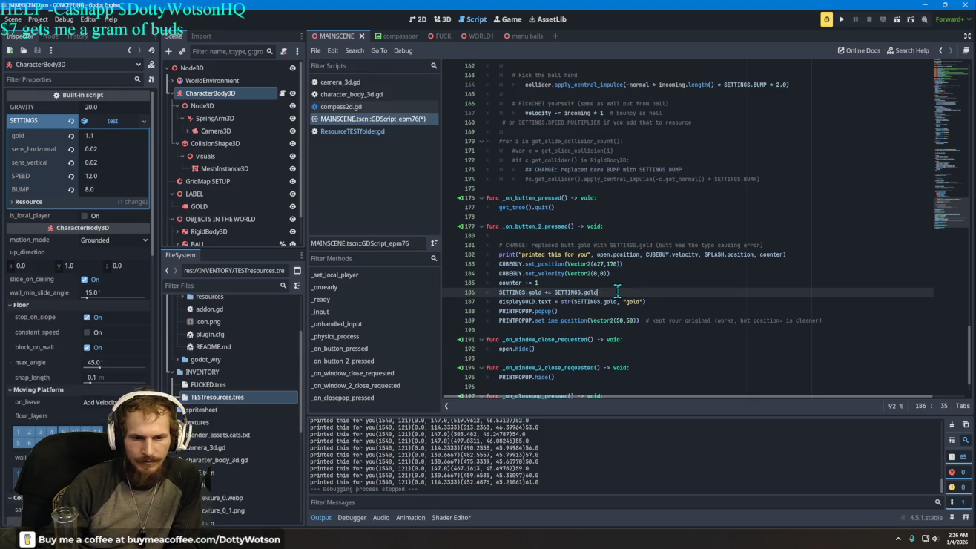
Correct line 186 to read 'SETTINGS.gold += 1' and run the game to test it.
{"action": "left_click_drag", "start_coordinate": [542, 293], "coordinate": [500, 294]}
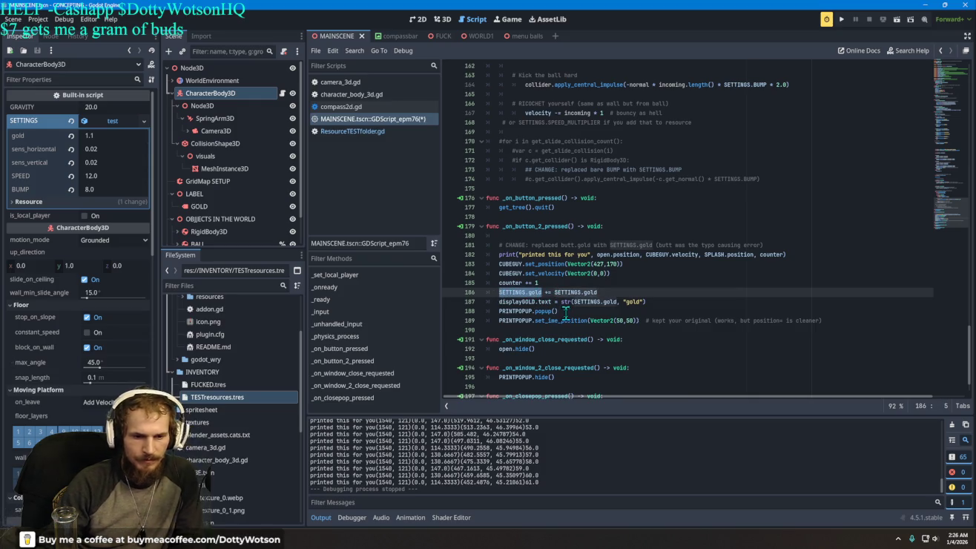
{"action": "type", "text": "1"}
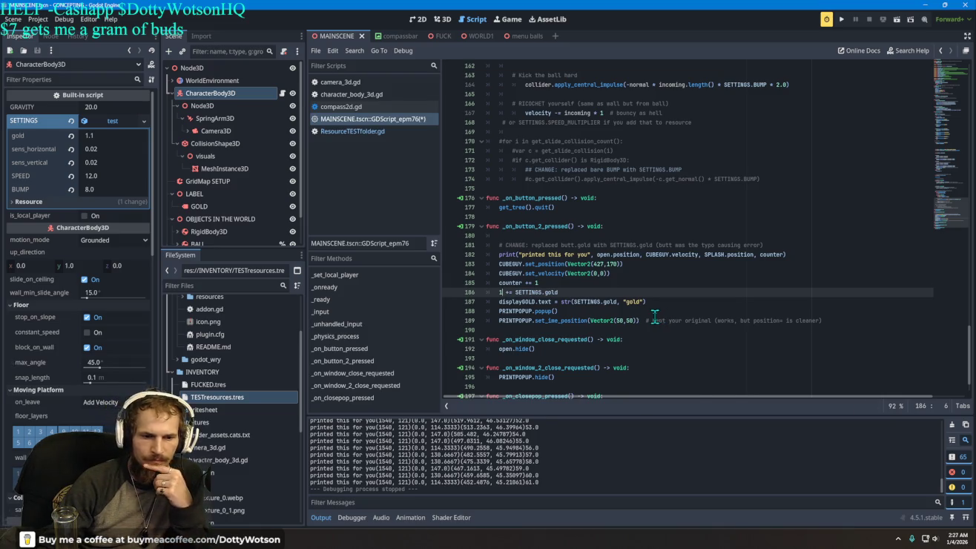
{"action": "left_click_drag", "start_coordinate": [562, 291], "coordinate": [496, 293]}
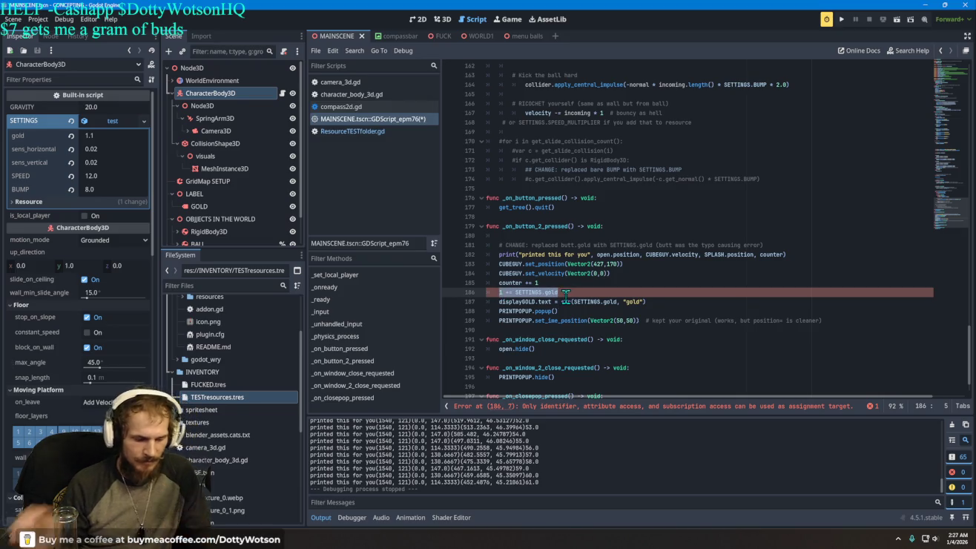
{"action": "key", "text": "Left"}
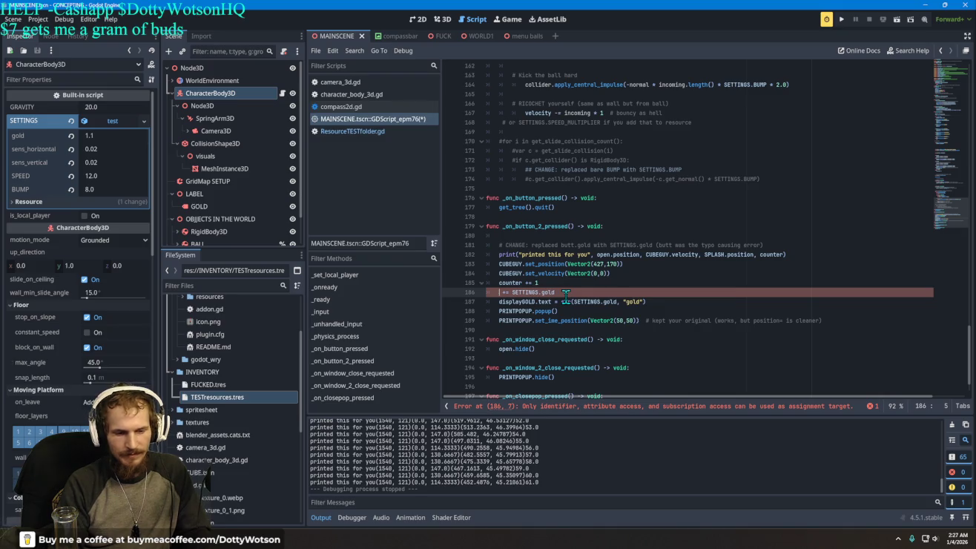
{"action": "key", "text": "Delete"}
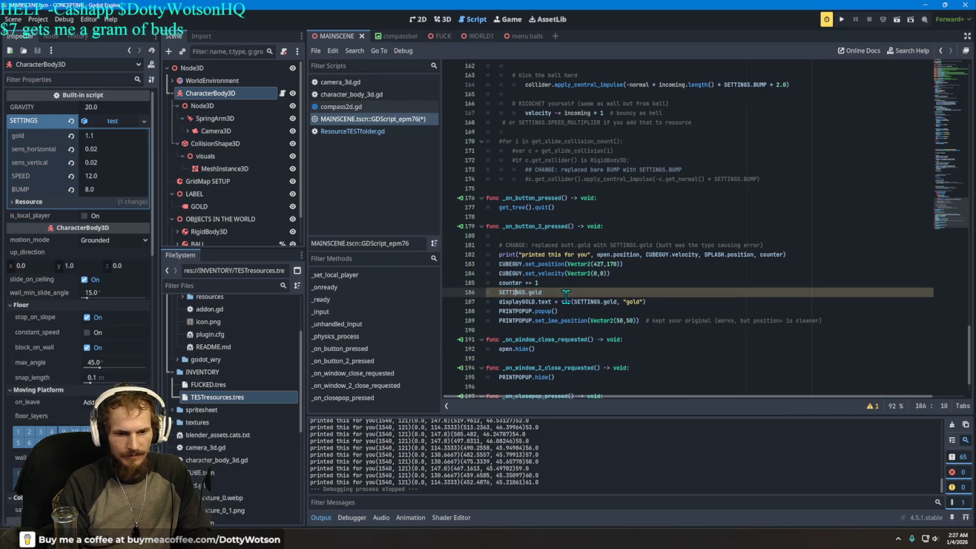
{"action": "key", "text": "Down"}
{"action": "left_click", "coordinate": [565, 293]}
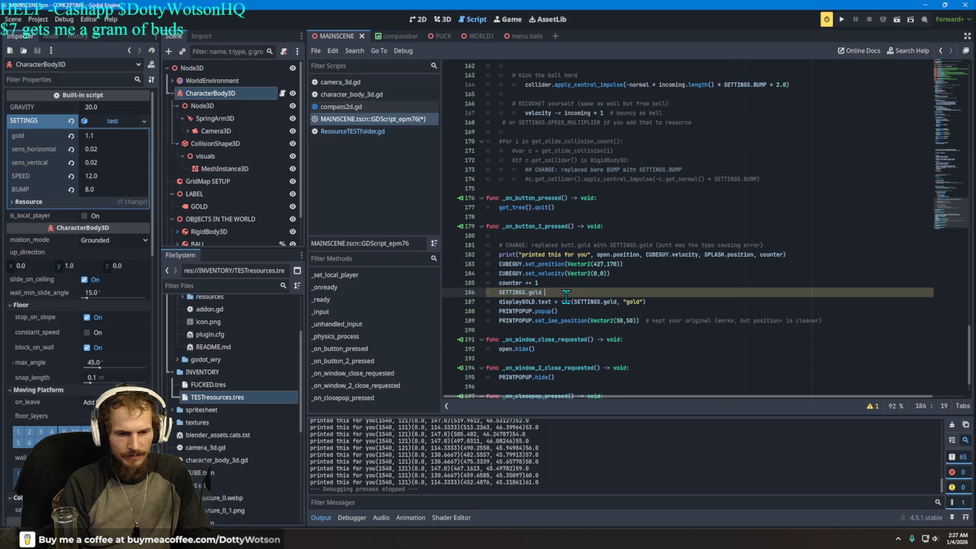
{"action": "type", "text": "+= 1"}
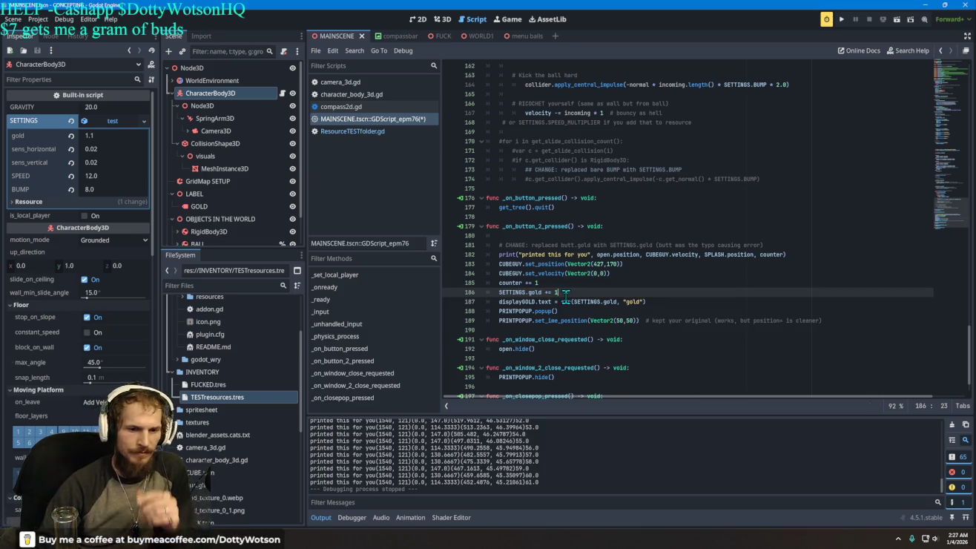
{"action": "left_click", "coordinate": [843, 18]}
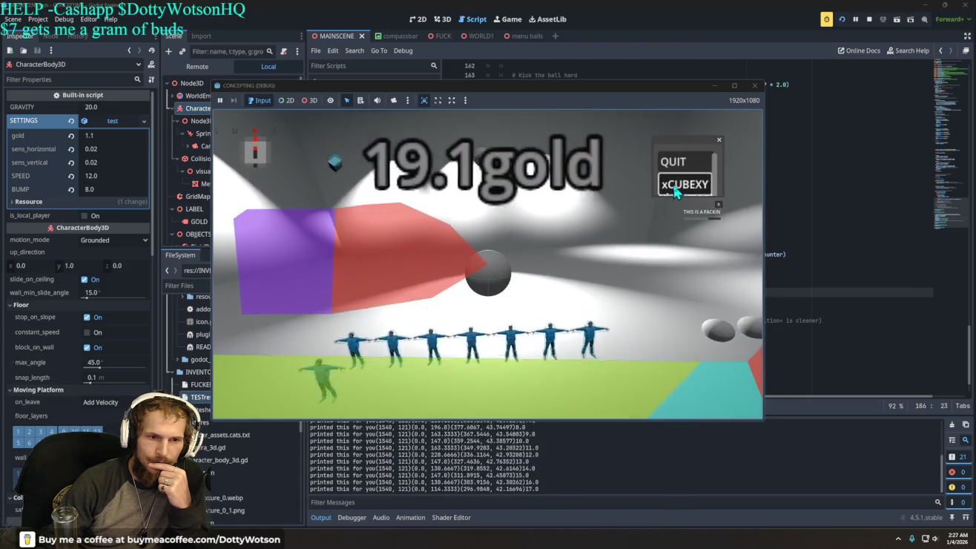
Quit the game and add the "gold" text to the gold label on line 187.
{"action": "left_click", "coordinate": [681, 164]}
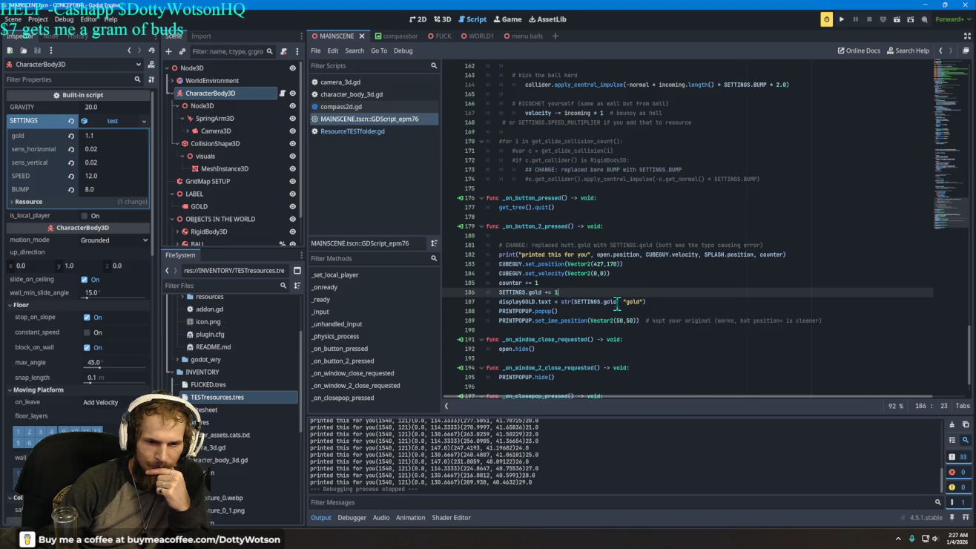
{"action": "left_click", "coordinate": [642, 302]}
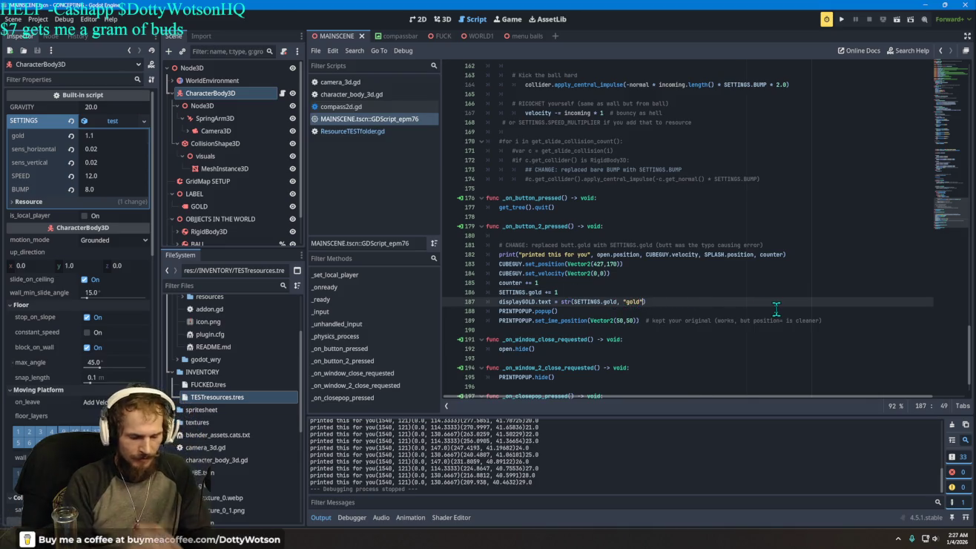
{"action": "type", "text": "+ \"gold\""}
Run the game and press xCUBEXY five times to raise the gold.
{"action": "key", "text": "F5"}
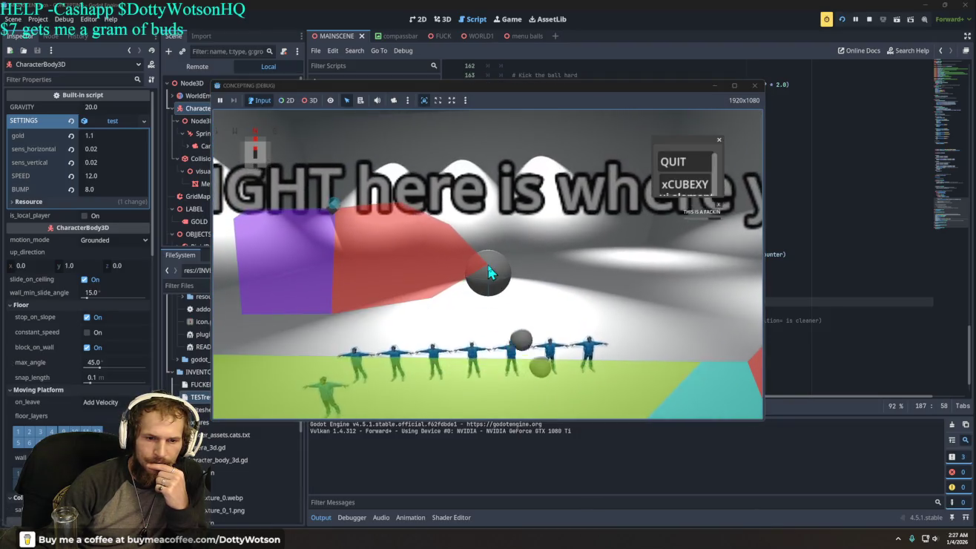
{"action": "left_click", "coordinate": [686, 186]}
{"action": "left_click", "coordinate": [689, 187]}
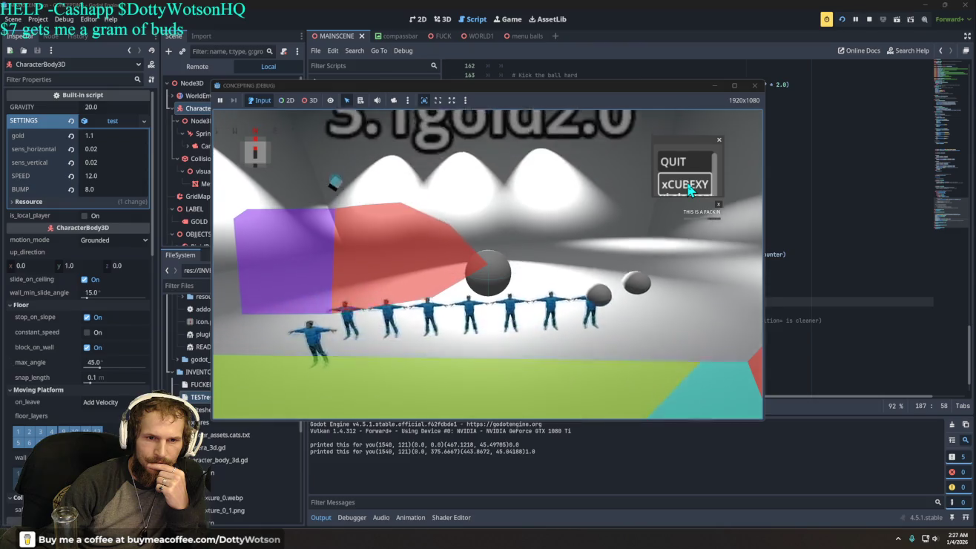
{"action": "left_click", "coordinate": [688, 187]}
{"action": "left_click", "coordinate": [689, 187]}
{"action": "left_click", "coordinate": [688, 187]}
{"action": "left_click", "coordinate": [688, 187]}
{"action": "left_click", "coordinate": [687, 182]}
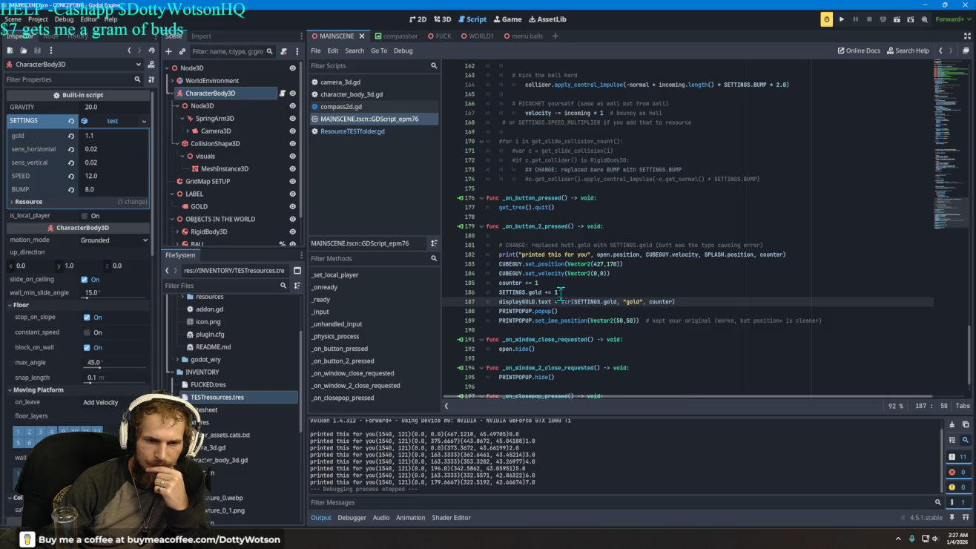
Add a new line 187 reading 'SETTINGS.gold + counter' below the gold increment.
{"action": "left_click", "coordinate": [560, 291]}
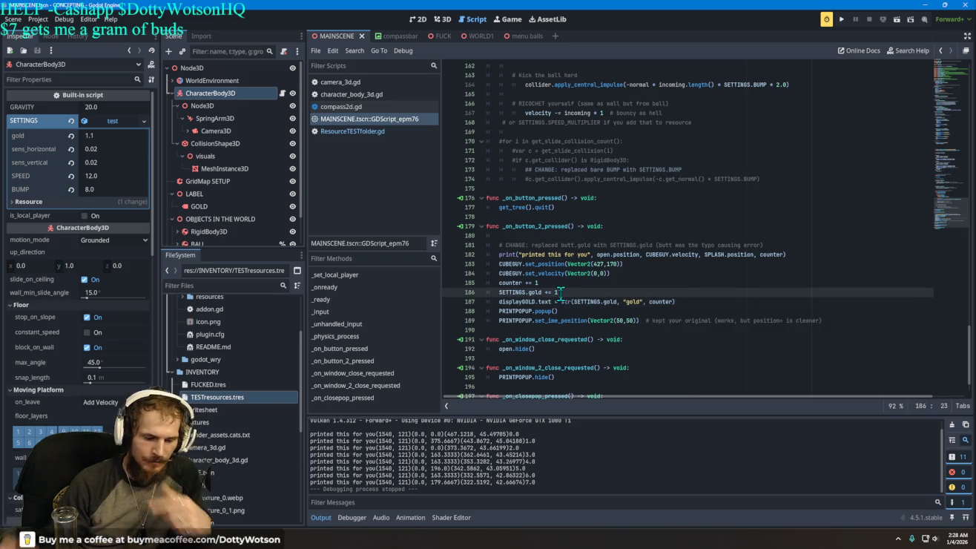
{"action": "key", "text": "Return"}
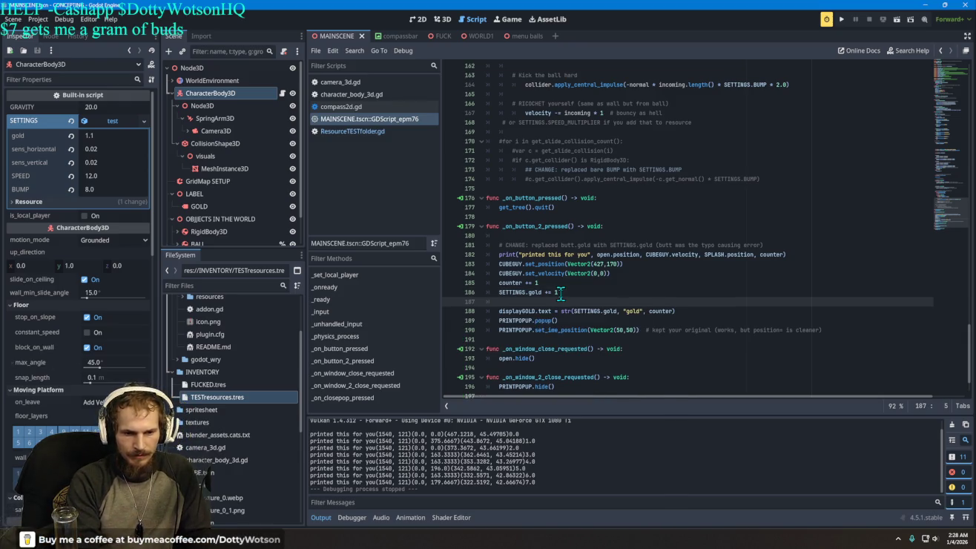
{"action": "type", "text": "SETTING."}
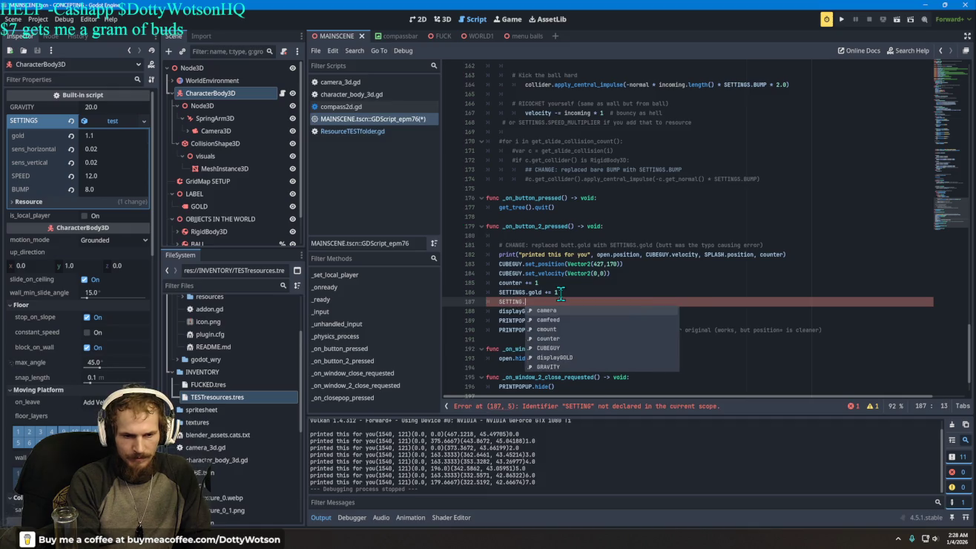
{"action": "key", "text": "Escape"}
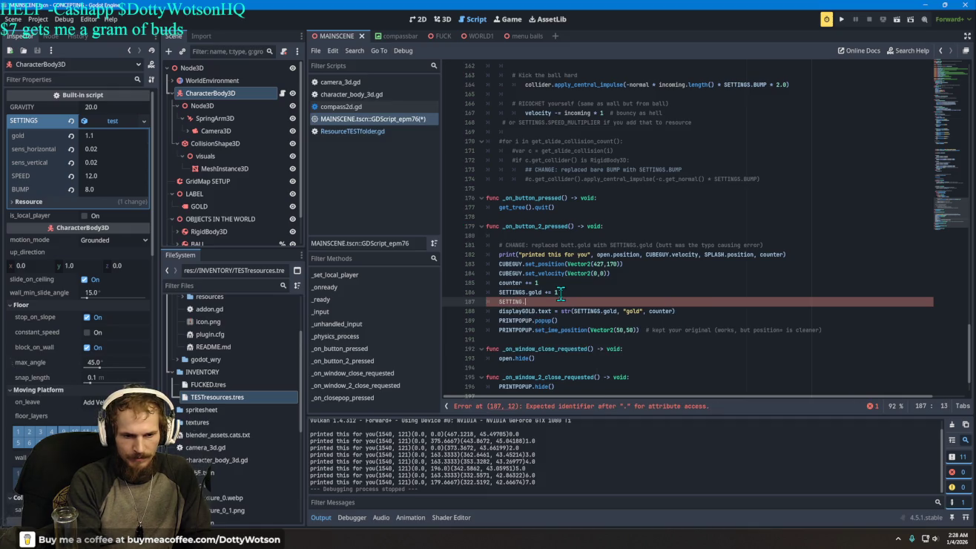
{"action": "type", "text": ".GOLD"}
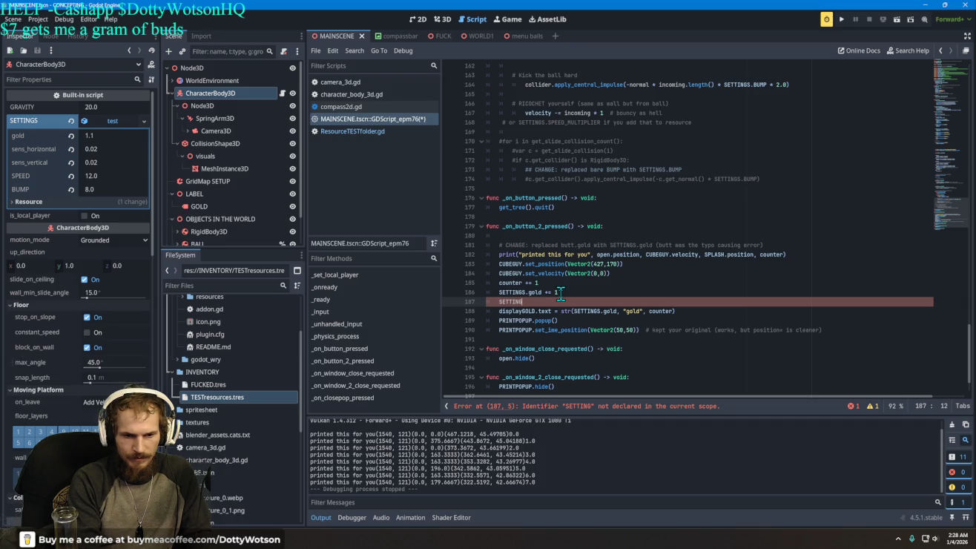
{"action": "key", "text": "BackSpace"}
{"action": "key", "text": "BackSpace"}
{"action": "key", "text": "BackSpace"}
{"action": "type", "text": "S.GOLD"}
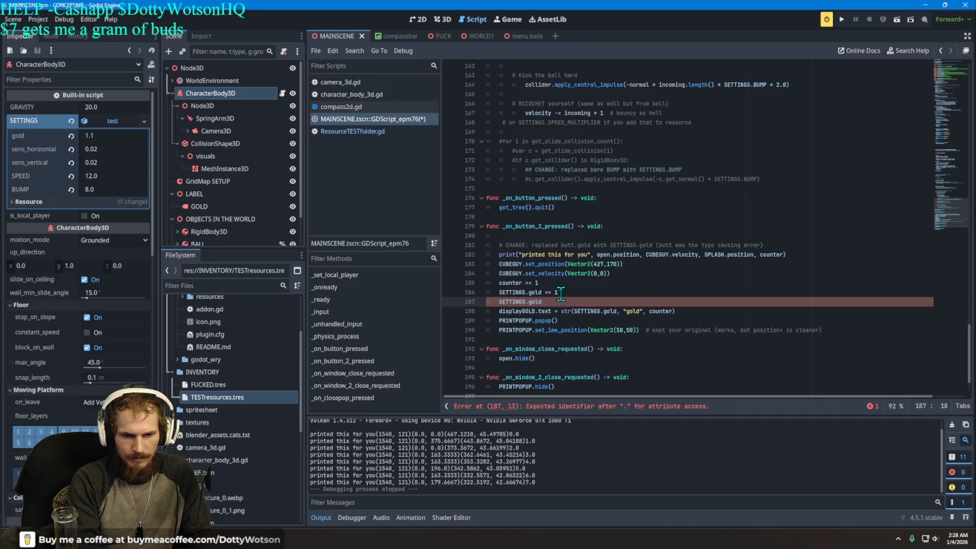
{"action": "type", "text": " + cu"}
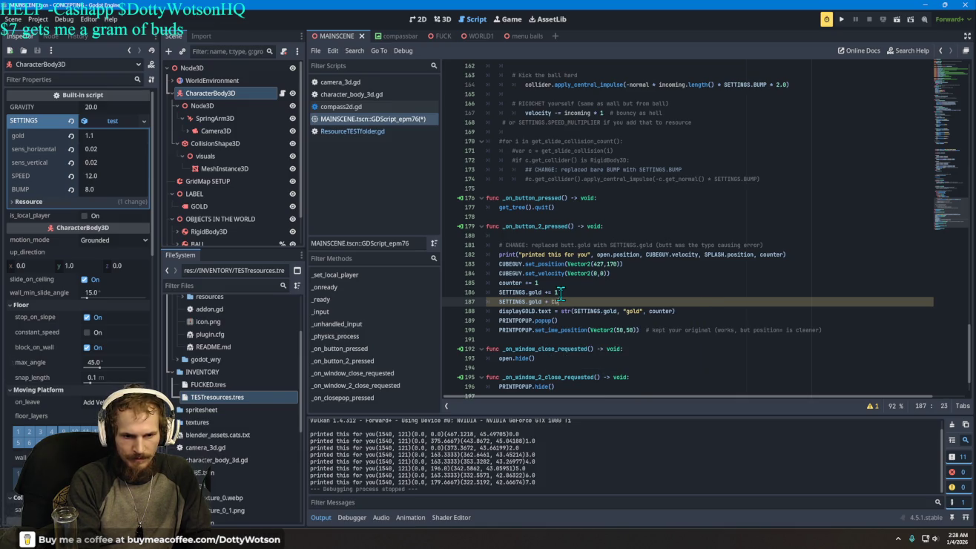
{"action": "type", "text": "COUNTER"}
{"action": "key", "text": "Down"}
{"action": "key", "text": "Return"}
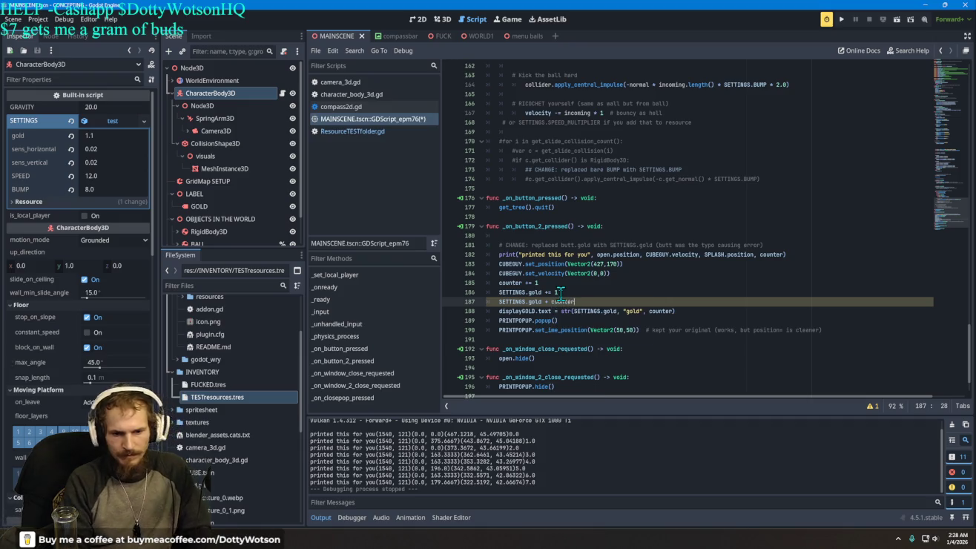
{"action": "left_click", "coordinate": [841, 18]}
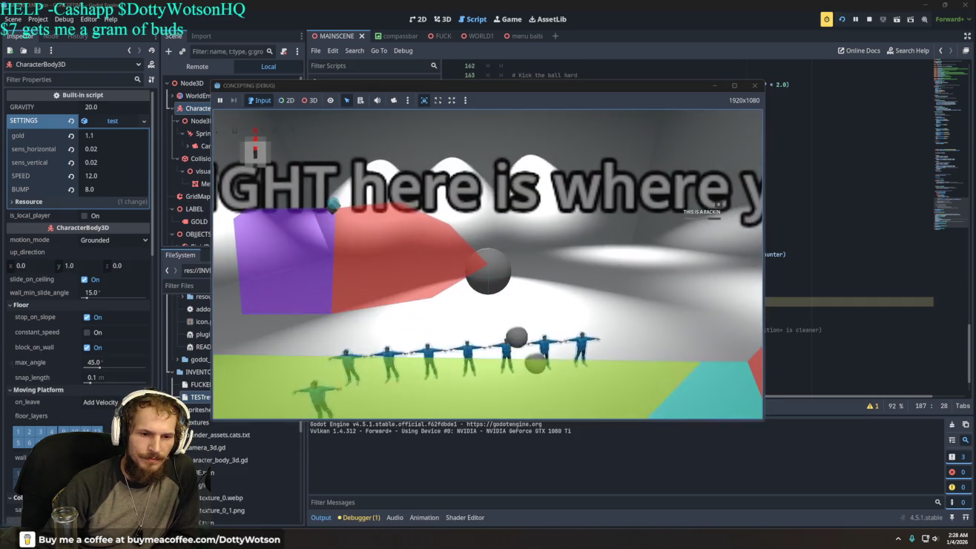
{"action": "left_click", "coordinate": [687, 185]}
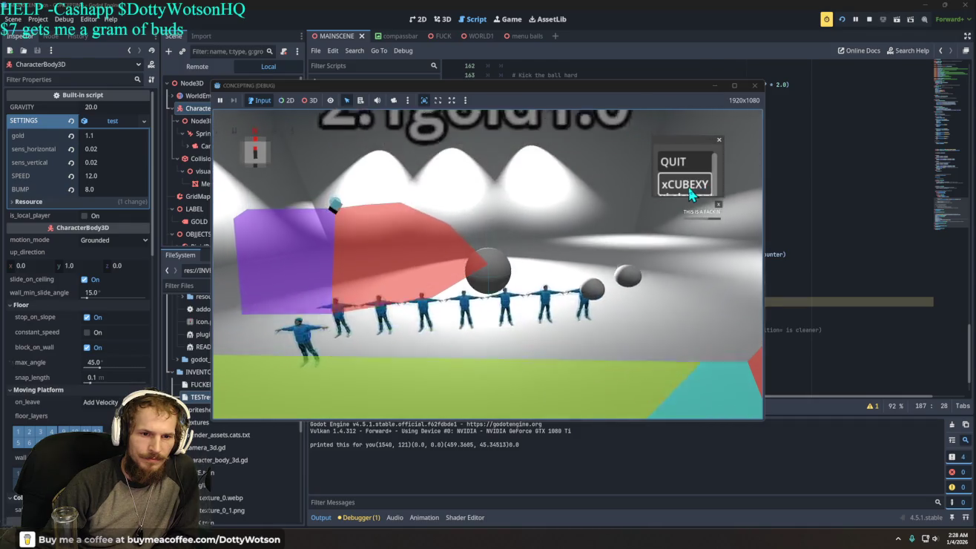
{"action": "left_click", "coordinate": [686, 185]}
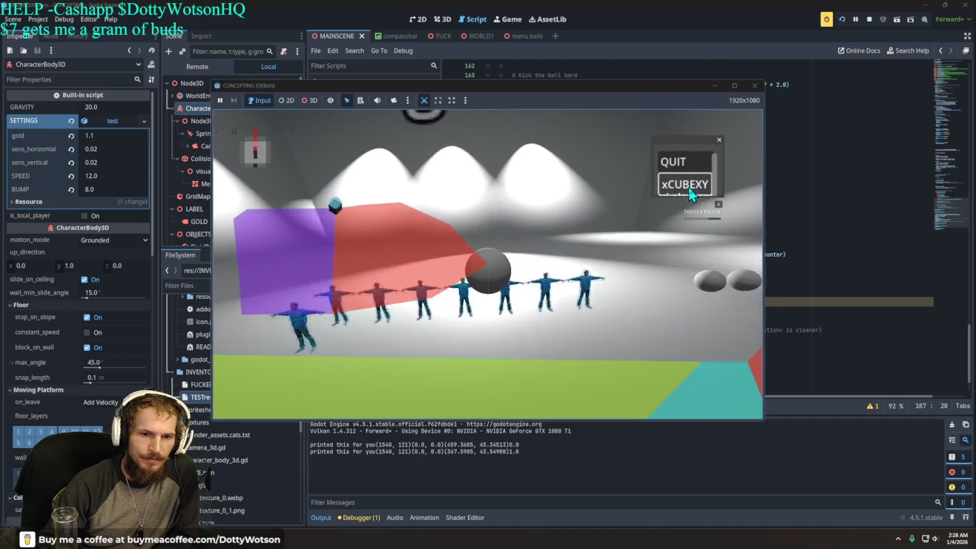
{"action": "double_click", "coordinate": [686, 185]}
{"action": "left_click", "coordinate": [686, 186]}
{"action": "double_click", "coordinate": [686, 186]}
{"action": "double_click", "coordinate": [686, 186]}
{"action": "double_click", "coordinate": [686, 185]}
{"action": "double_click", "coordinate": [687, 185]}
{"action": "double_click", "coordinate": [687, 185]}
{"action": "left_click", "coordinate": [686, 186]}
{"action": "double_click", "coordinate": [687, 186]}
{"action": "left_click", "coordinate": [687, 185]}
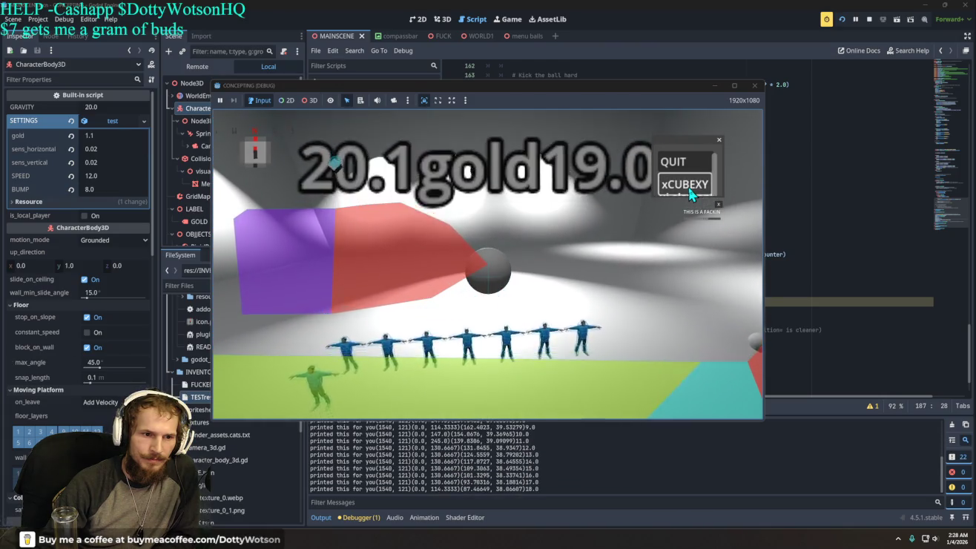
{"action": "left_click", "coordinate": [692, 191]}
{"action": "left_click", "coordinate": [673, 160]}
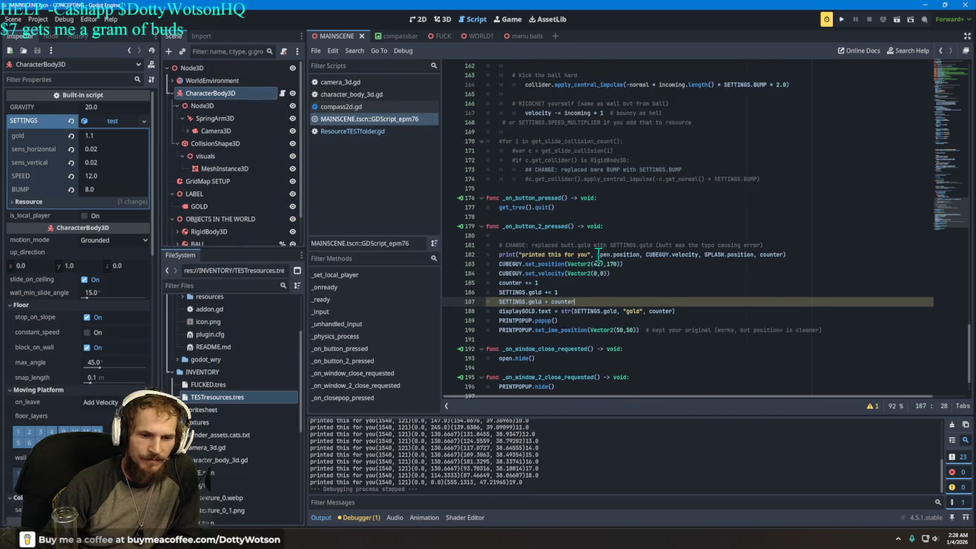
Clear 'SETTINGS.gold + counter' from line 187, leaving the line blank.
{"action": "mouse_move", "coordinate": [549, 281]}
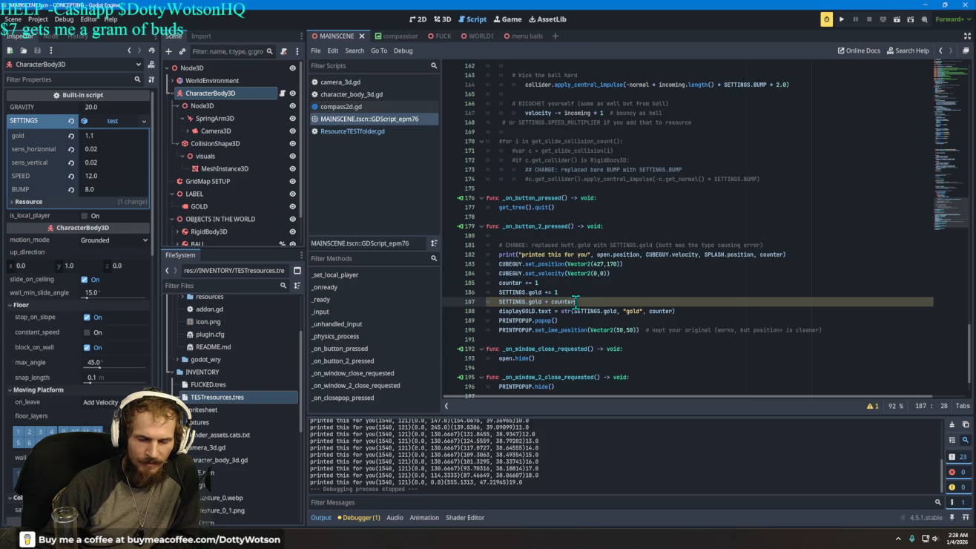
{"action": "left_click_drag", "start_coordinate": [578, 299], "coordinate": [498, 305]}
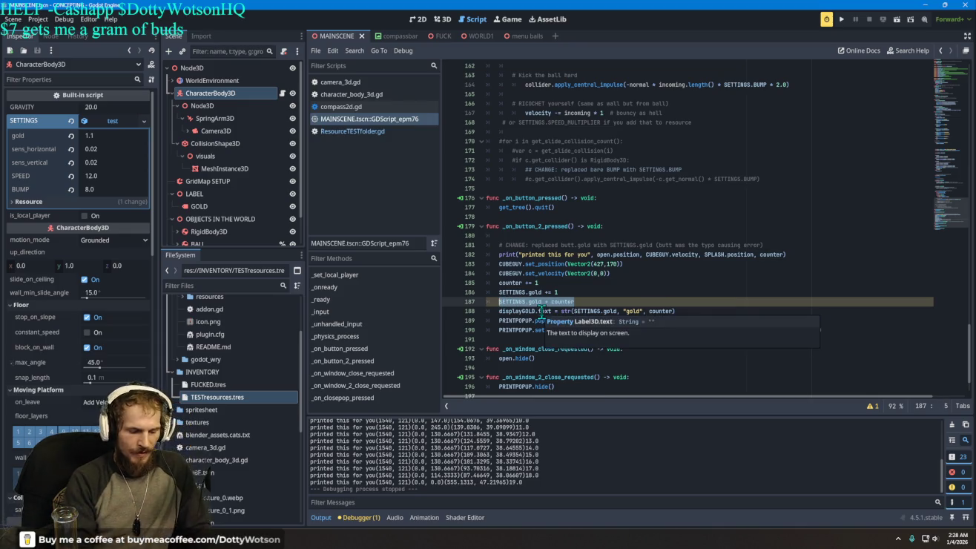
{"action": "type", "text": "COUNTE"}
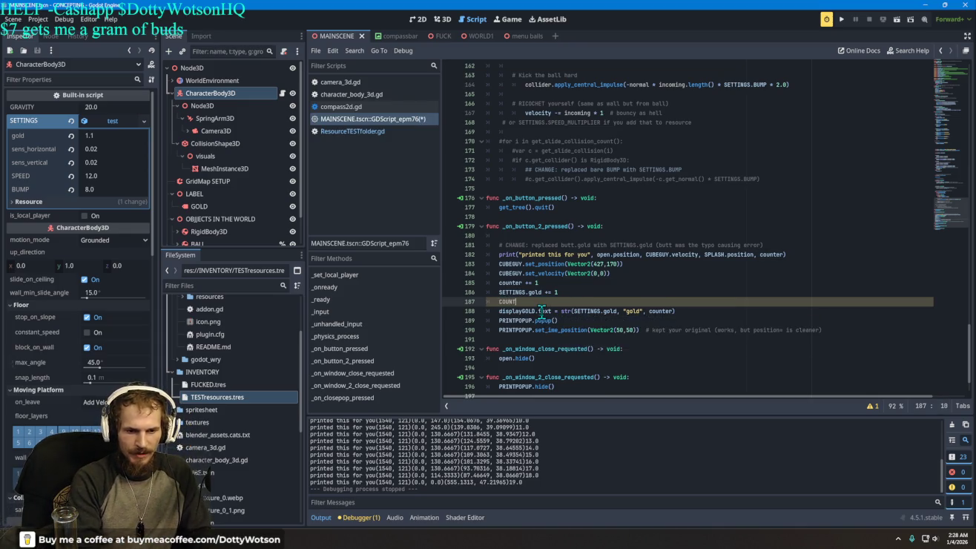
{"action": "key", "text": "BackSpace"}
{"action": "key", "text": "BackSpace"}
{"action": "key", "text": "BackSpace"}
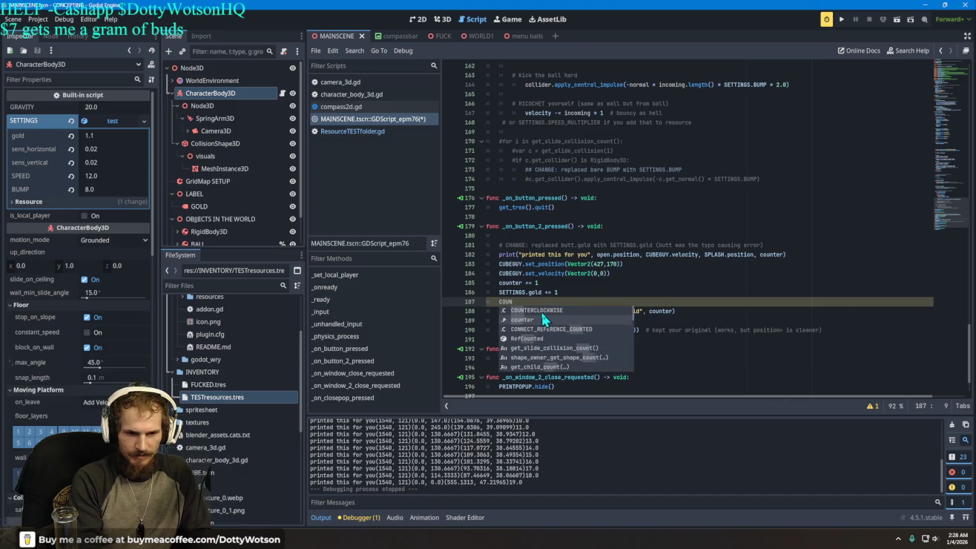
{"action": "type", "text": "count"}
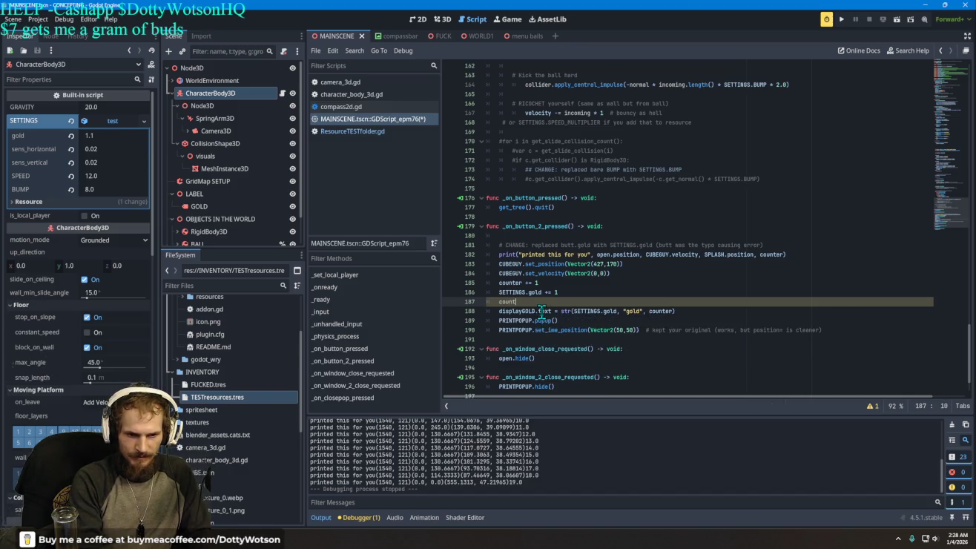
{"action": "key", "text": "BackSpace"}
{"action": "key", "text": "BackSpace"}
{"action": "key", "text": "BackSpace"}
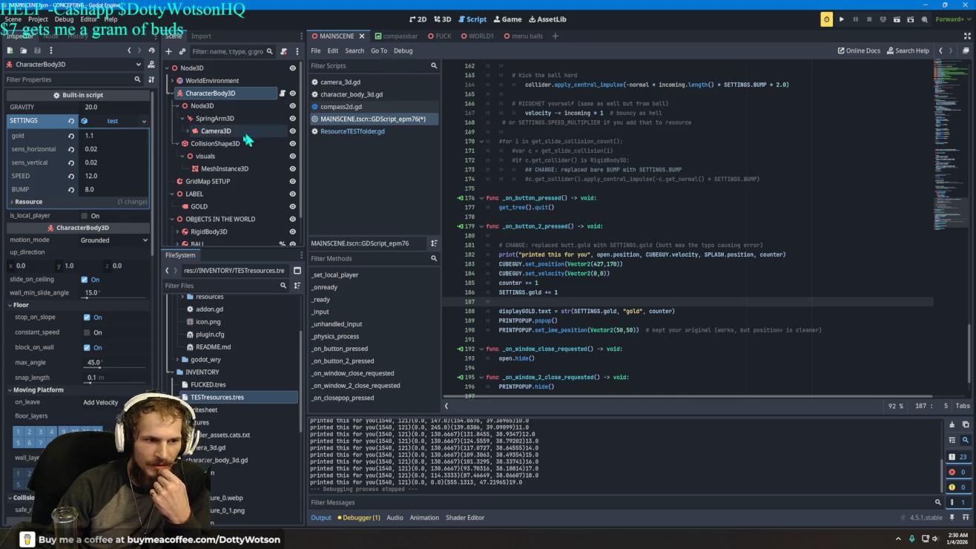
Collapse the CharacterBody3D and RigidBody3D branches in the Scene dock.
{"action": "left_click", "coordinate": [173, 95]}
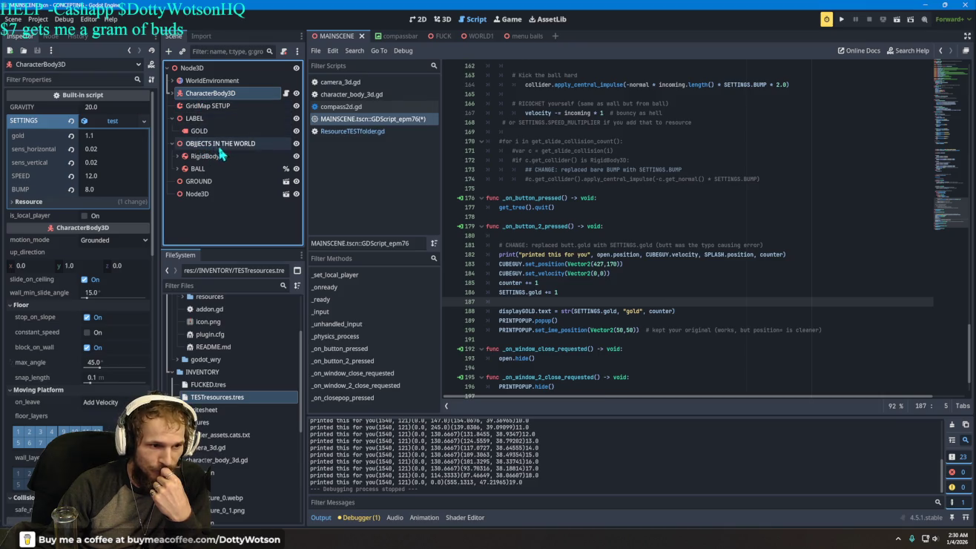
{"action": "left_click", "coordinate": [179, 156]}
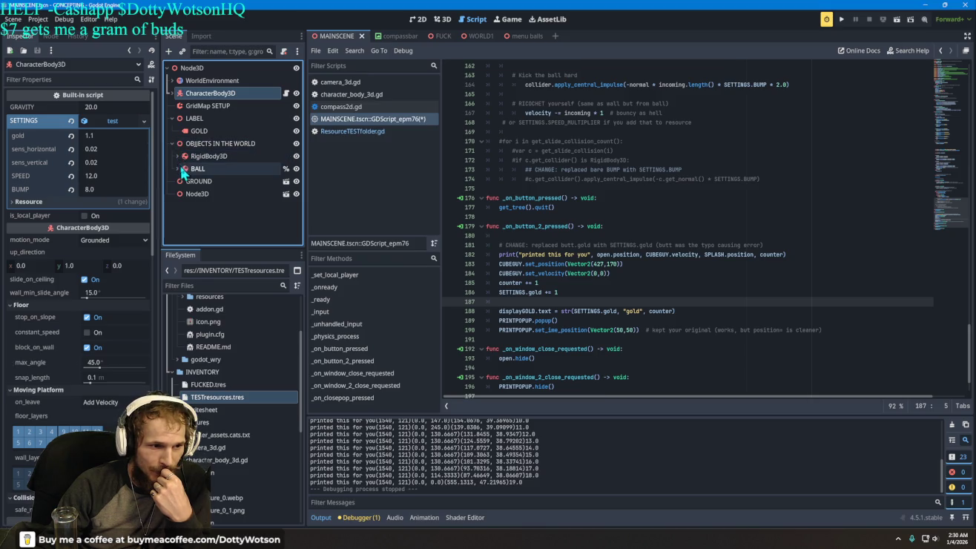
{"action": "left_click", "coordinate": [178, 157]}
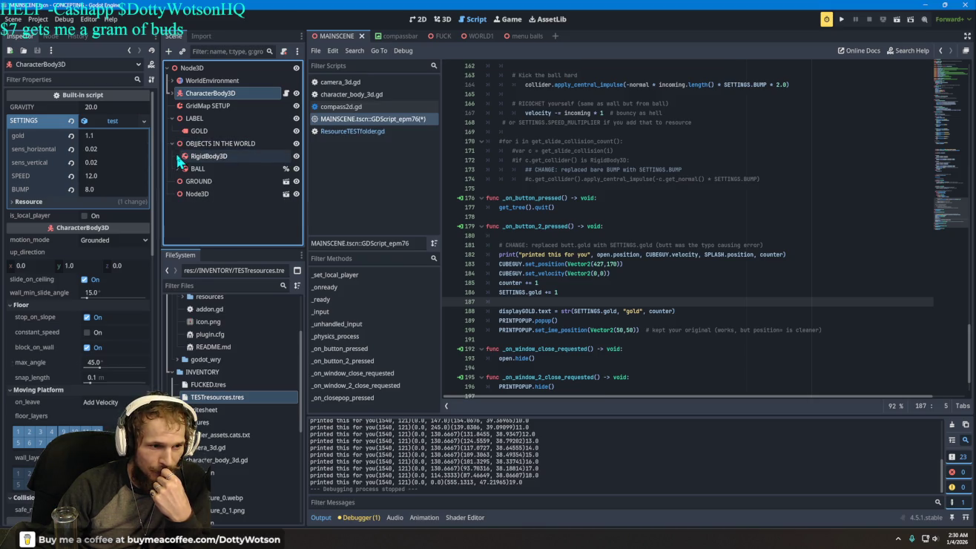
In the menu balls scene, add an Area3D child under RigidBody3D, keeping its default name.
{"action": "left_click", "coordinate": [528, 37]}
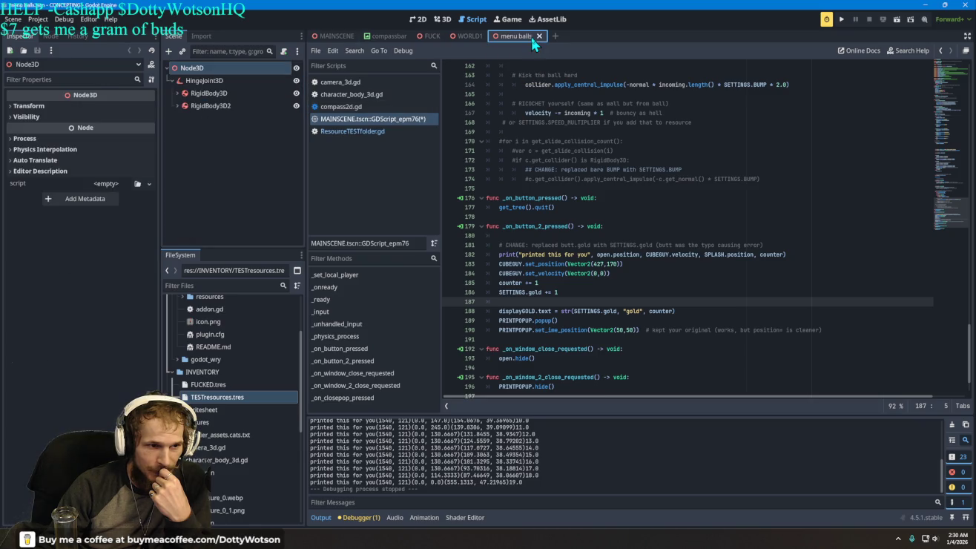
{"action": "right_click", "coordinate": [211, 95]}
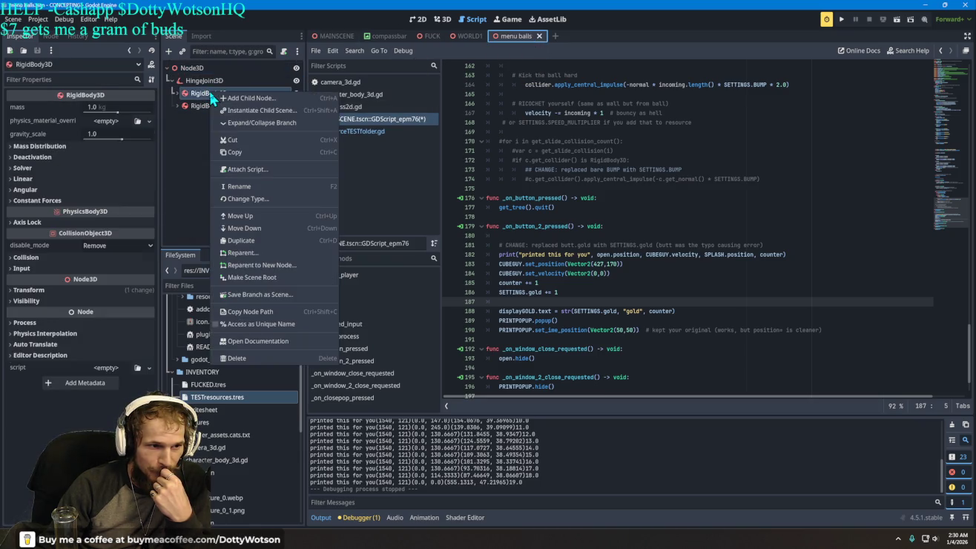
{"action": "left_click", "coordinate": [247, 97]}
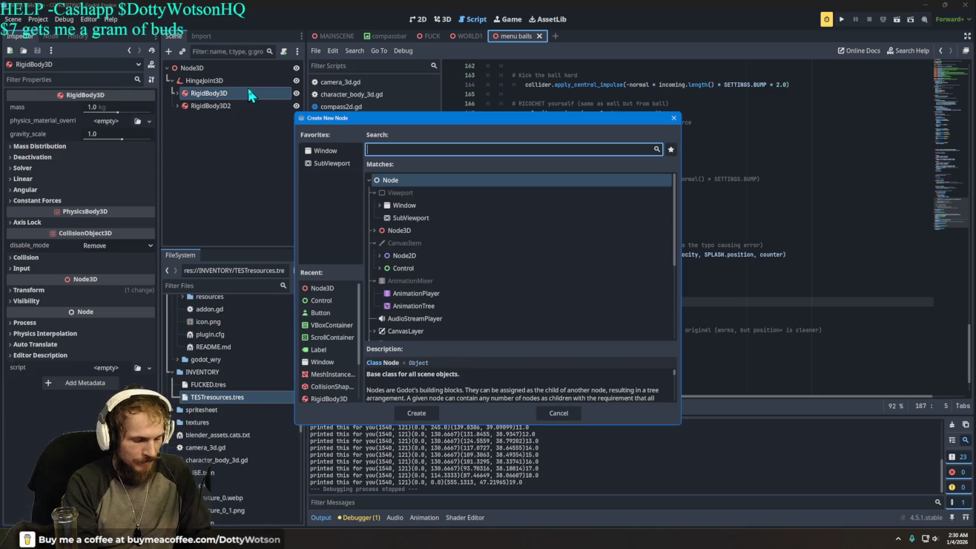
{"action": "type", "text": "area"}
{"action": "key", "text": "Return"}
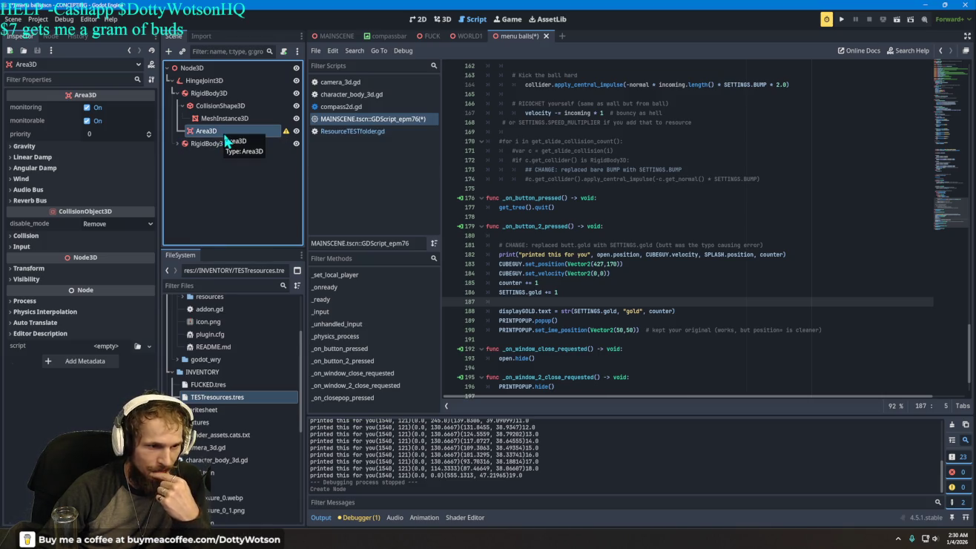
{"action": "mouse_move", "coordinate": [288, 133]}
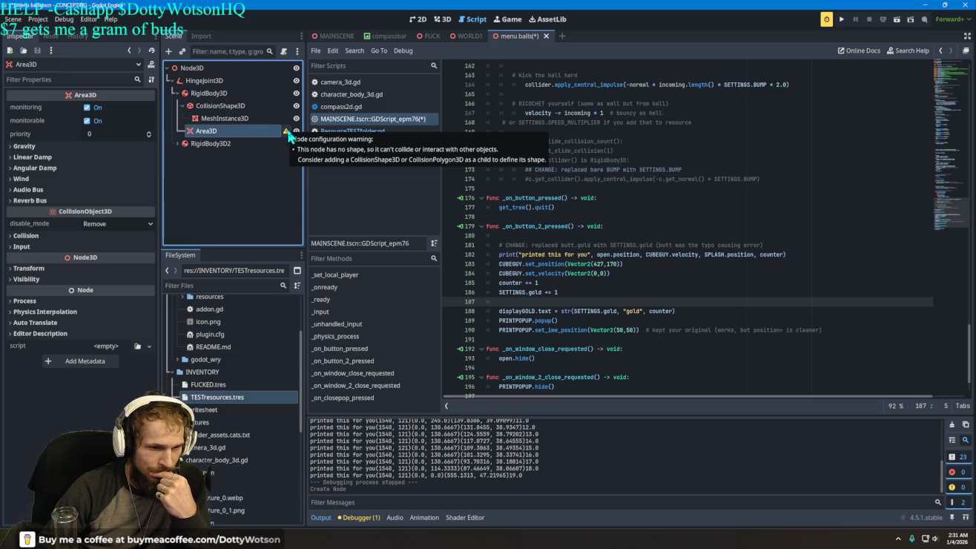
{"action": "double_click", "coordinate": [190, 131]}
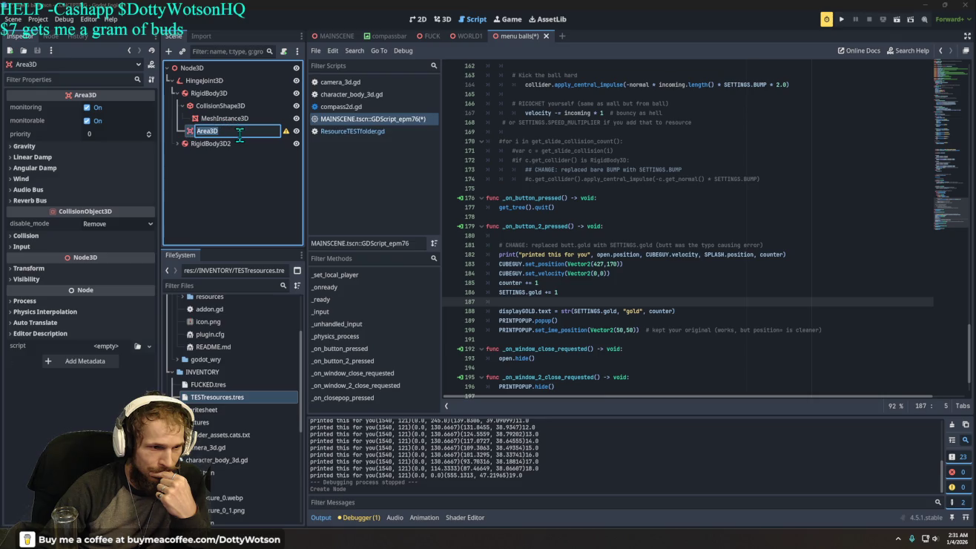
{"action": "key", "text": "Escape"}
{"action": "mouse_move", "coordinate": [287, 138]}
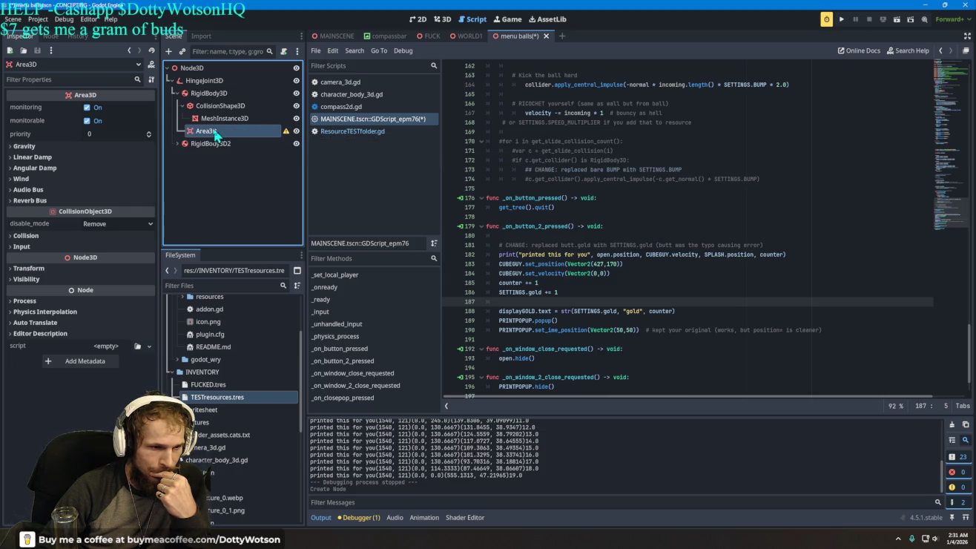
Drag Area3D out of RigidBody3D so it becomes a direct child of the root Node3D.
{"action": "left_click_drag", "start_coordinate": [209, 132], "coordinate": [209, 95]}
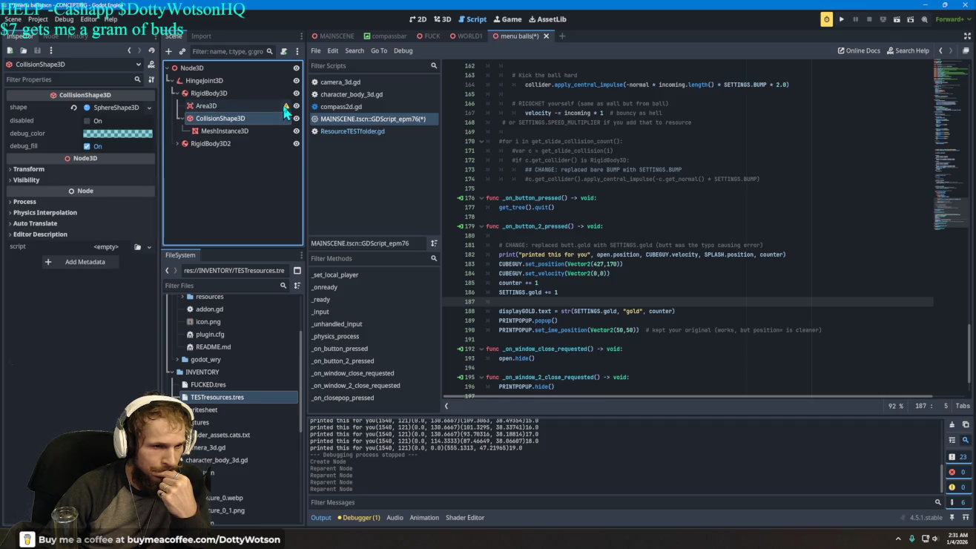
{"action": "mouse_move", "coordinate": [286, 110]}
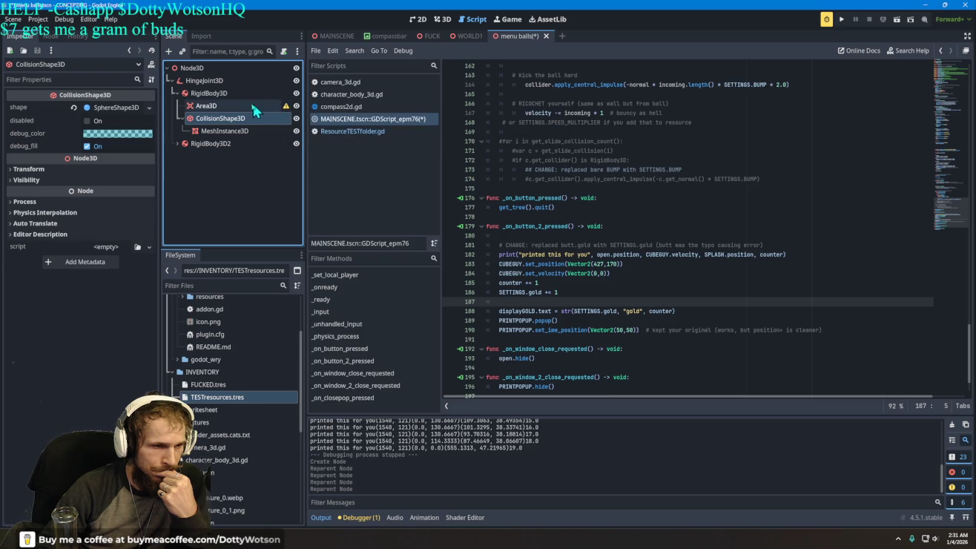
{"action": "left_click", "coordinate": [207, 94]}
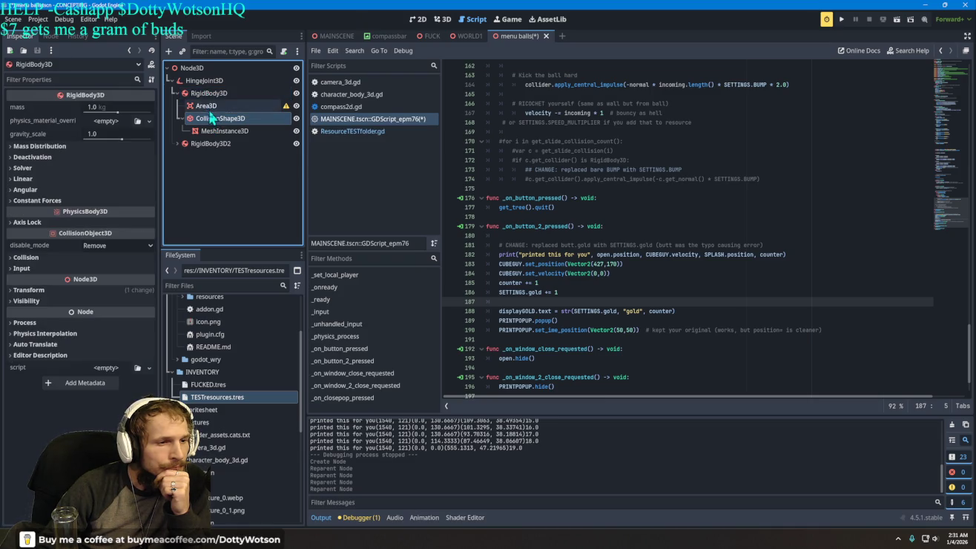
{"action": "mouse_move", "coordinate": [204, 106]}
{"action": "left_mouse_down"}
{"action": "mouse_move", "coordinate": [215, 132]}
{"action": "mouse_move", "coordinate": [209, 154]}
{"action": "mouse_move", "coordinate": [219, 123]}
{"action": "mouse_move", "coordinate": [194, 70]}
{"action": "left_mouse_up"}
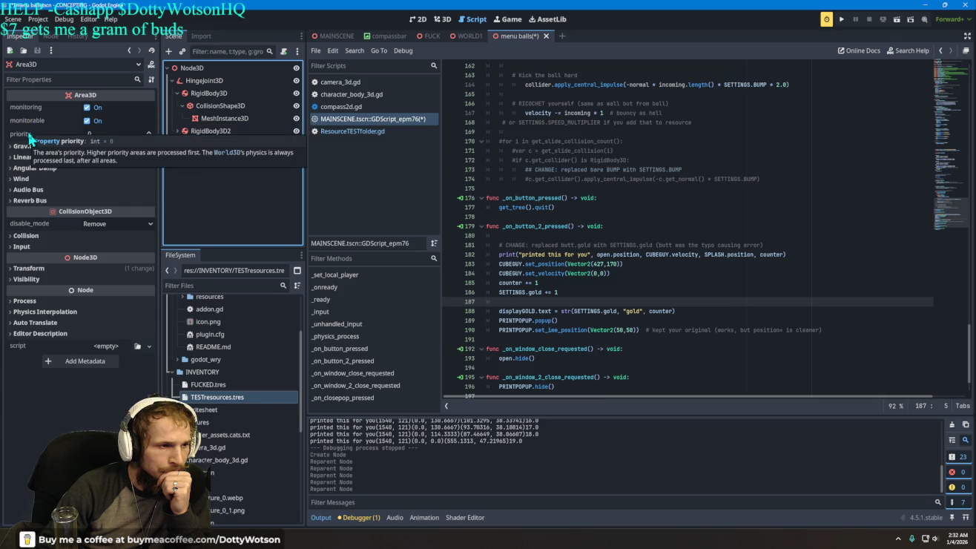
Set the Area3D gravity space override to Replace and its gravity to -9.8.
{"action": "left_click", "coordinate": [26, 147]}
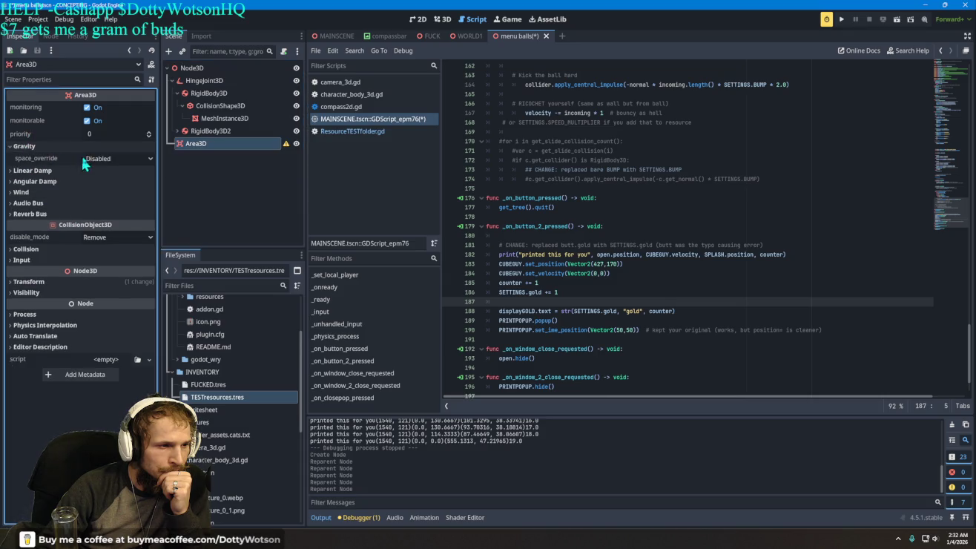
{"action": "left_click", "coordinate": [117, 158]}
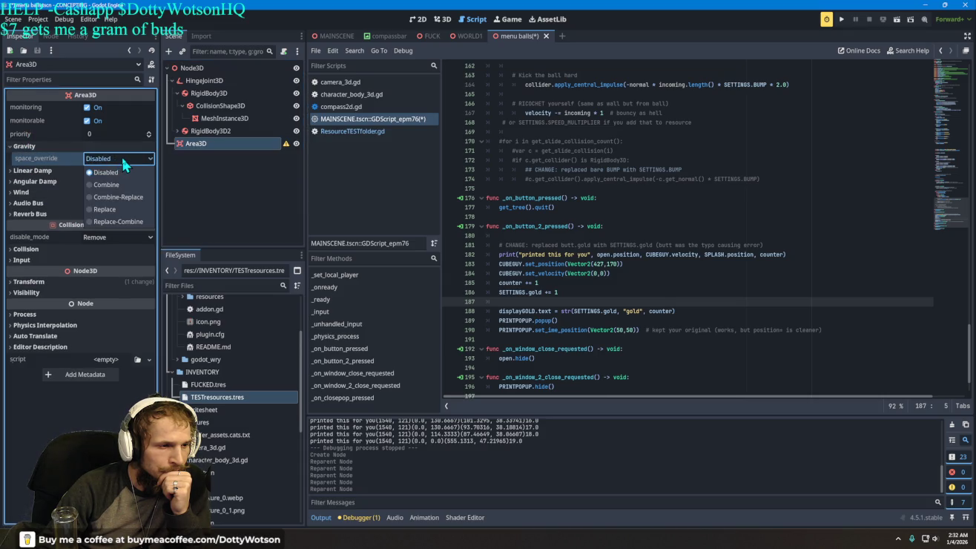
{"action": "left_click", "coordinate": [110, 208]}
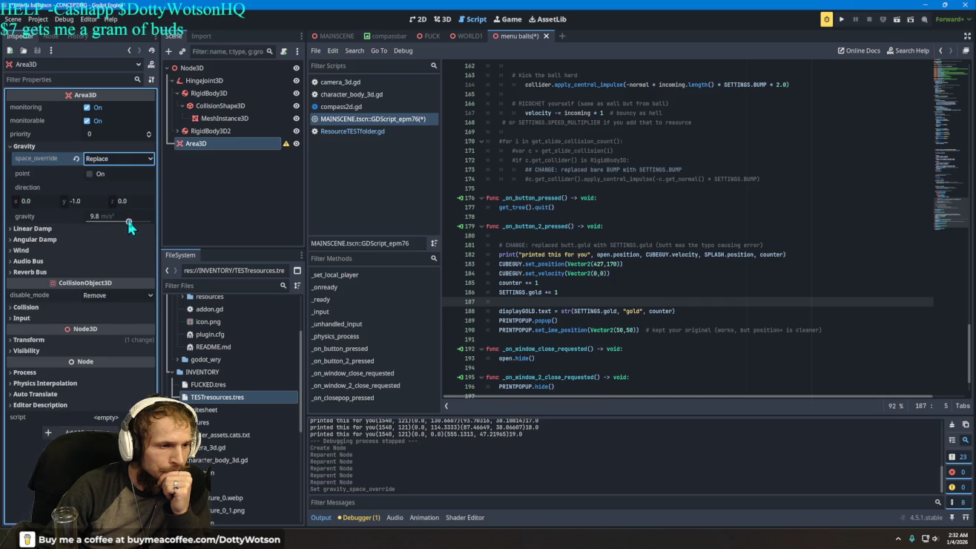
{"action": "left_click", "coordinate": [128, 223]}
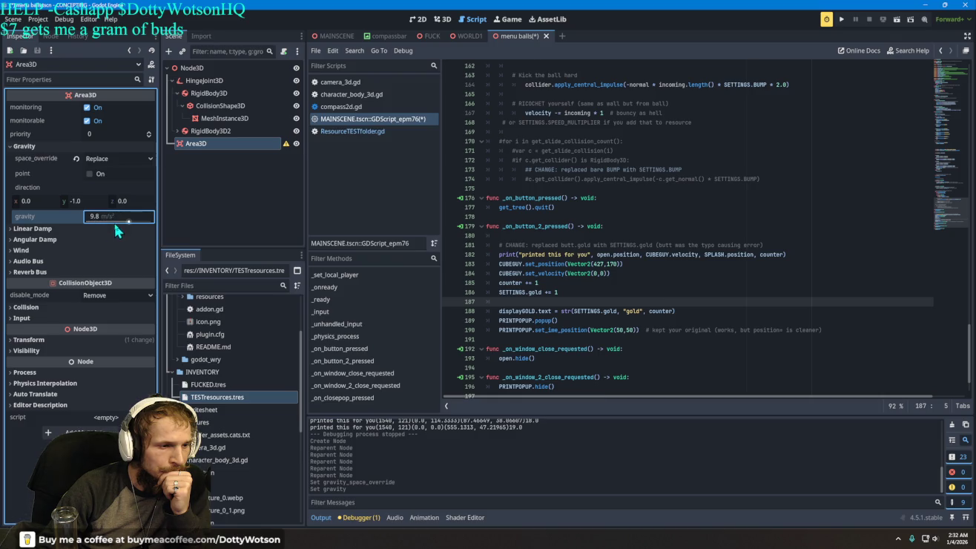
{"action": "left_click", "coordinate": [101, 214]}
{"action": "left_click", "coordinate": [102, 214]}
{"action": "type", "text": "-"}
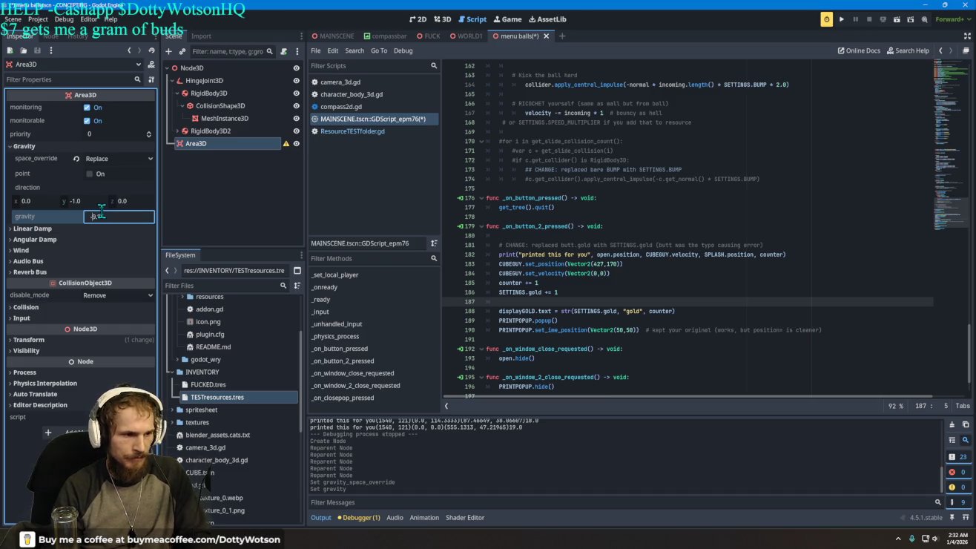
{"action": "left_click", "coordinate": [221, 208]}
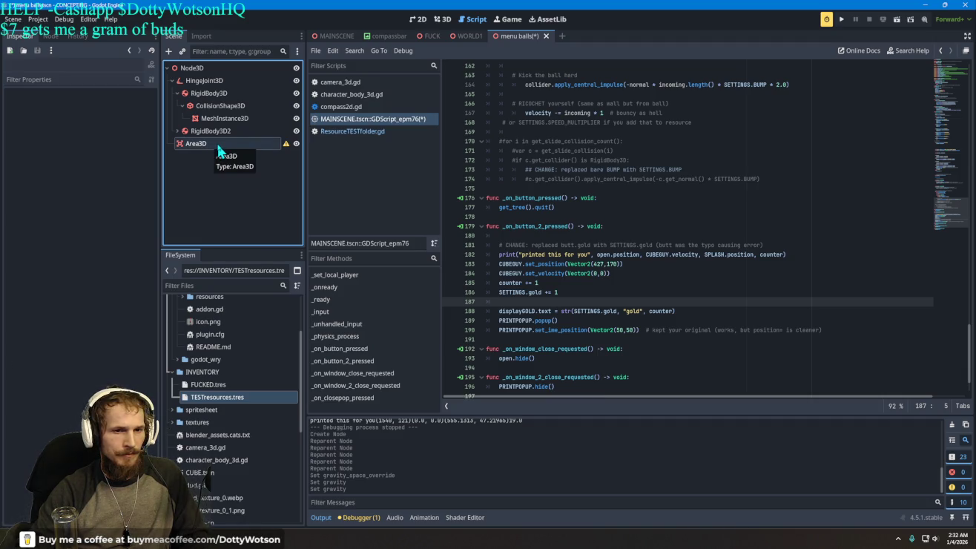
{"action": "right_click", "coordinate": [518, 39]}
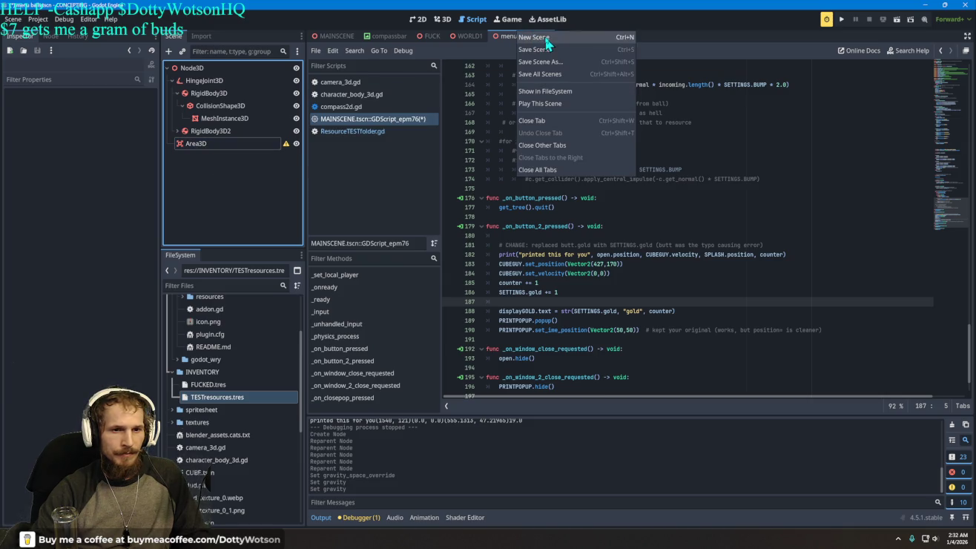
Save the menu balls scene.
{"action": "left_click", "coordinate": [545, 35]}
{"action": "left_click", "coordinate": [578, 35]}
{"action": "right_click", "coordinate": [522, 38]}
{"action": "left_click", "coordinate": [541, 57]}
Test-run the game from MAINSCENE, quit it, and return to the menu balls scene.
{"action": "left_click", "coordinate": [331, 36]}
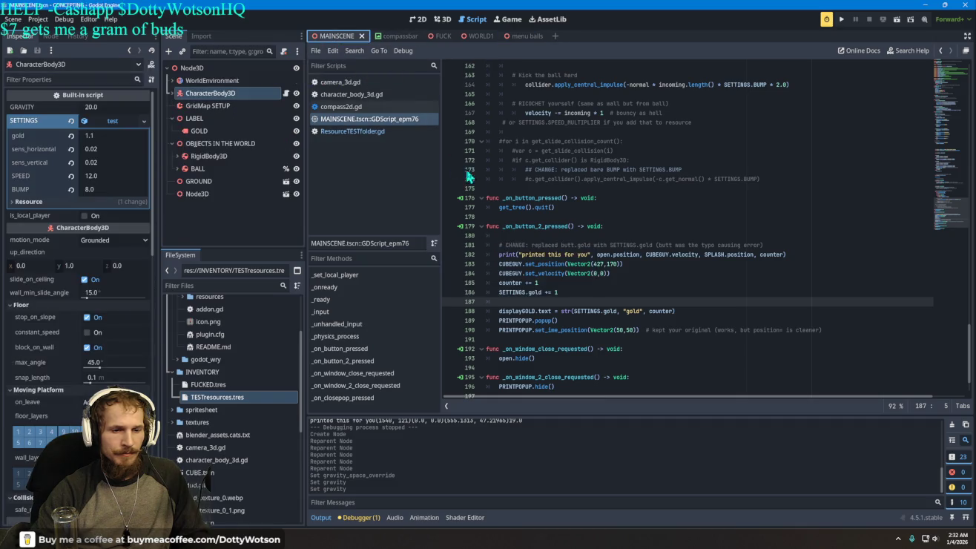
{"action": "left_click", "coordinate": [842, 21]}
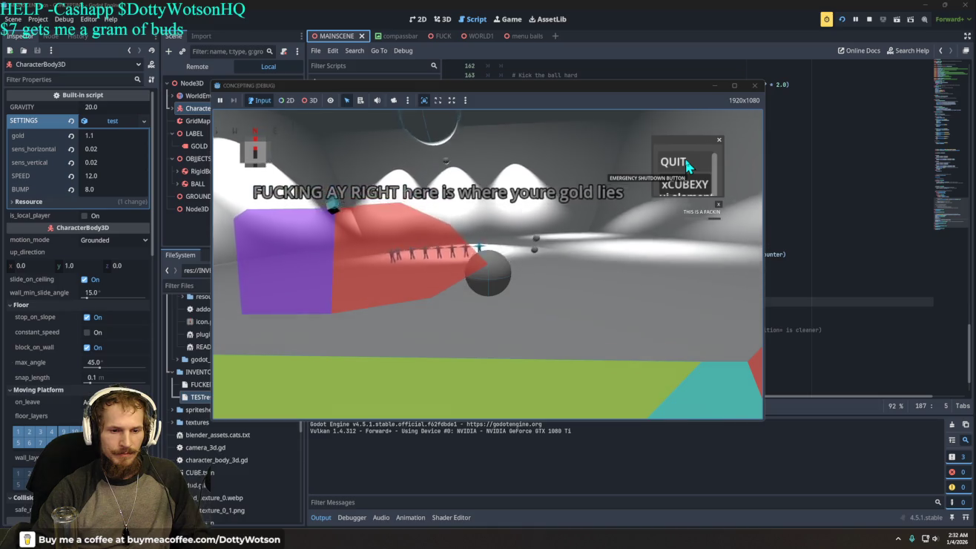
{"action": "left_click", "coordinate": [685, 158]}
{"action": "left_click", "coordinate": [523, 36]}
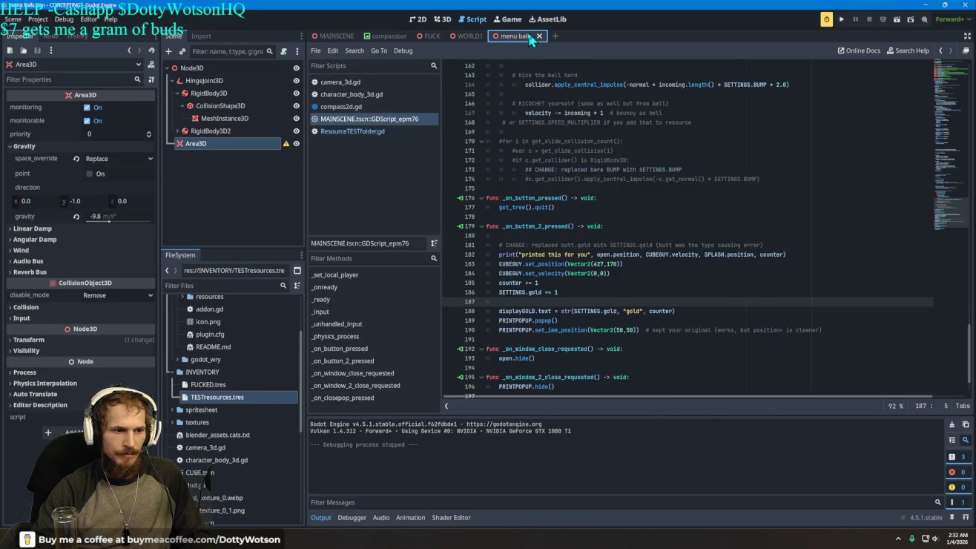
In the 3D view, raise the Area3D about 2.6 units along the Y axis.
{"action": "right_click", "coordinate": [205, 143]}
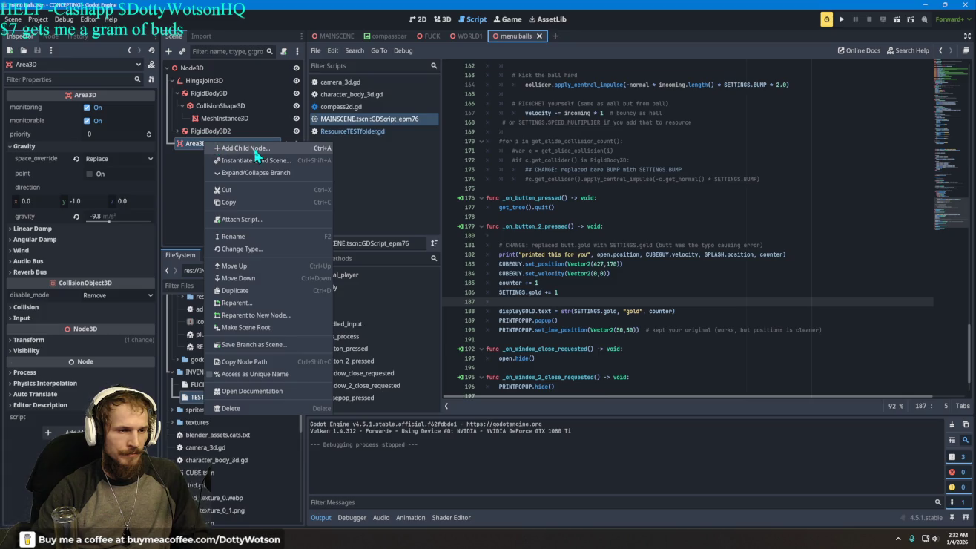
{"action": "left_click", "coordinate": [199, 168]}
{"action": "mouse_move", "coordinate": [289, 148]}
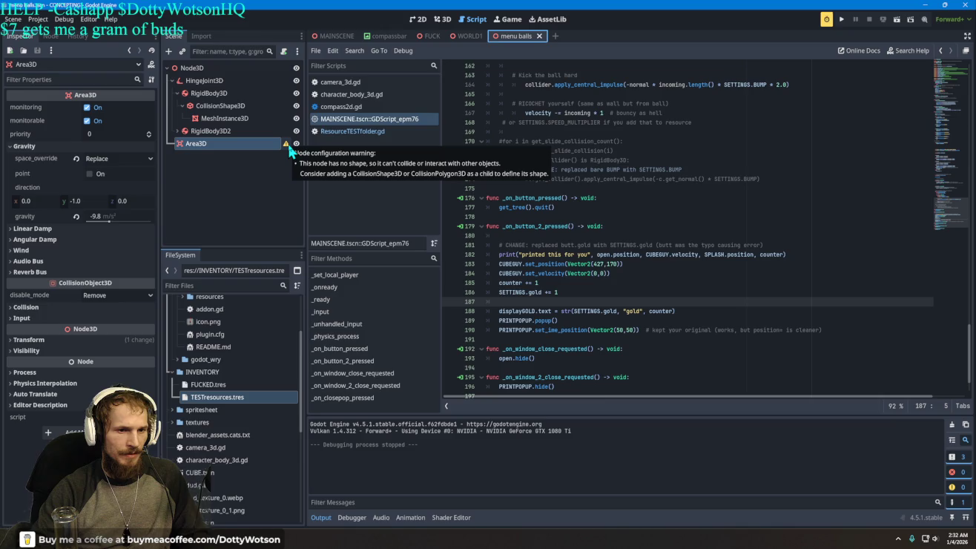
{"action": "left_click", "coordinate": [441, 19]}
{"action": "left_click_drag", "start_coordinate": [639, 155], "coordinate": [591, 145]}
{"action": "scroll", "coordinate": [624, 152], "scroll_direction": "down", "scroll_amount": 3}
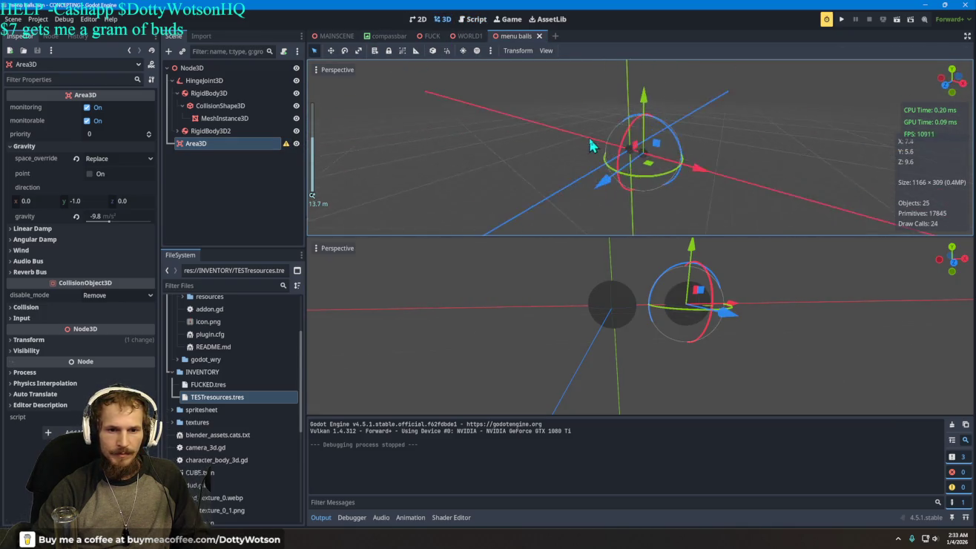
{"action": "mouse_move", "coordinate": [644, 94]}
{"action": "left_mouse_down"}
{"action": "mouse_move", "coordinate": [642, 66]}
{"action": "mouse_move", "coordinate": [625, 72]}
{"action": "left_mouse_up"}
Browse the Add Child Node list and close it without adding anything.
{"action": "right_click", "coordinate": [230, 171]}
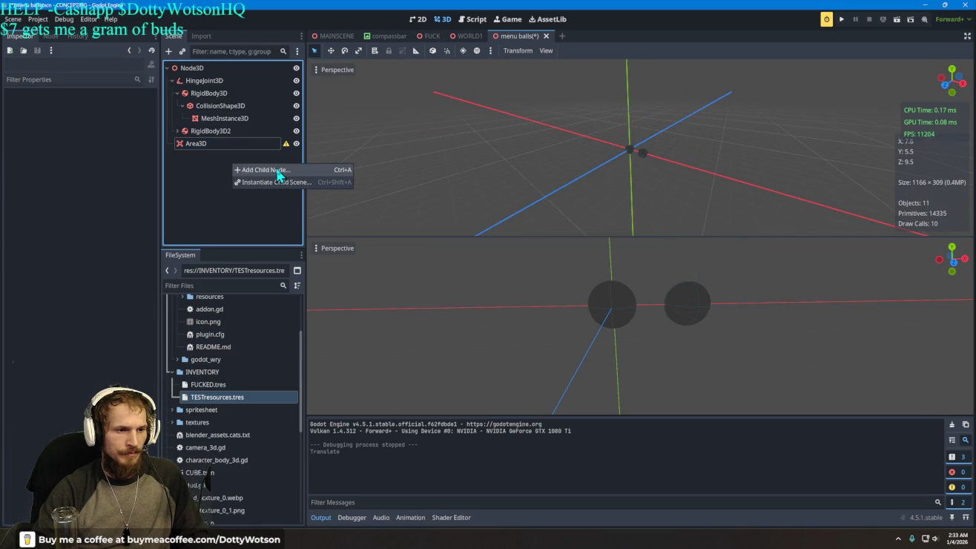
{"action": "left_click", "coordinate": [239, 167]}
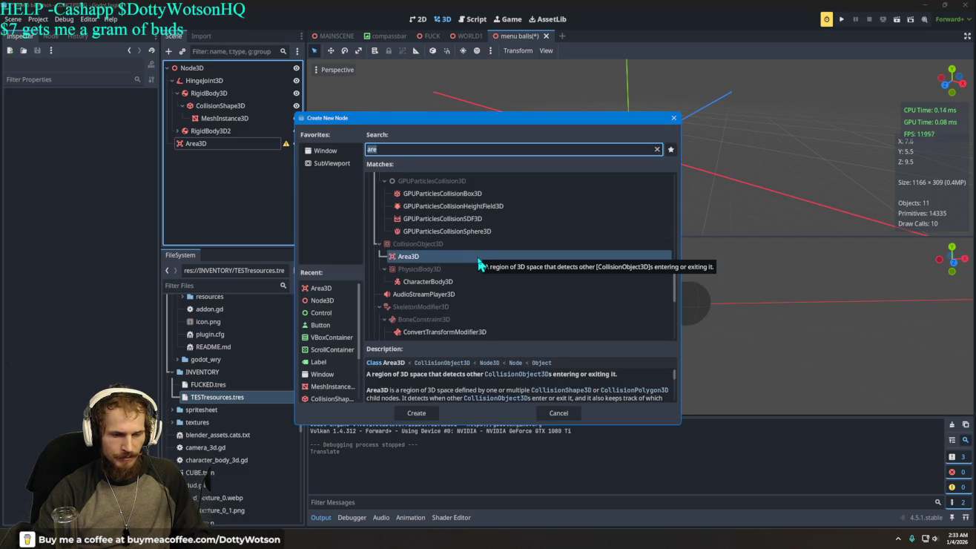
{"action": "left_click", "coordinate": [384, 268]}
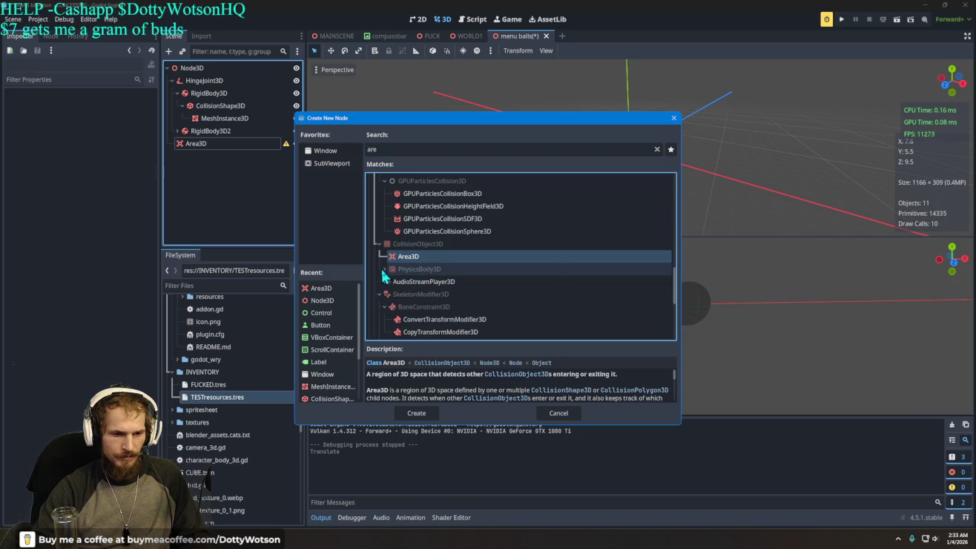
{"action": "scroll", "coordinate": [468, 280], "scroll_direction": "down", "scroll_amount": 3}
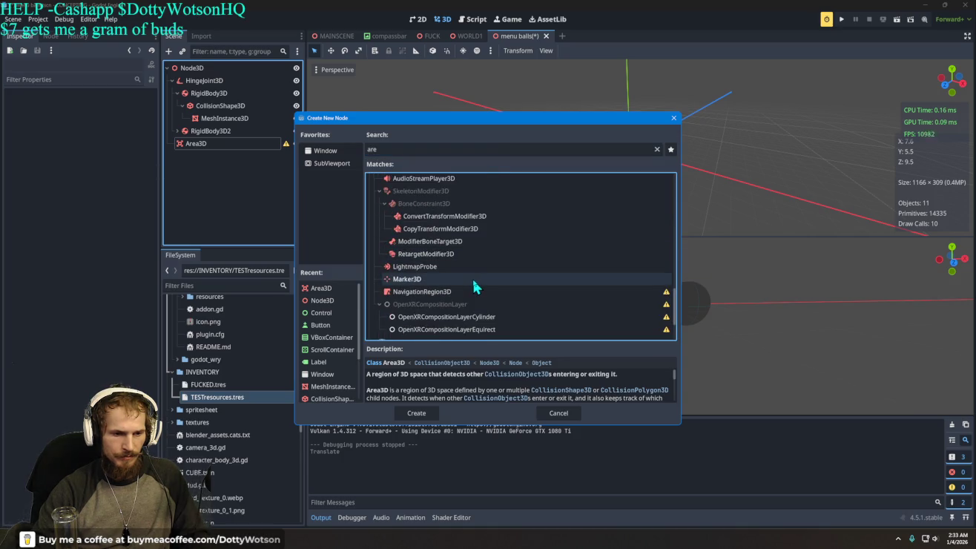
{"action": "scroll", "coordinate": [478, 279], "scroll_direction": "down", "scroll_amount": 2}
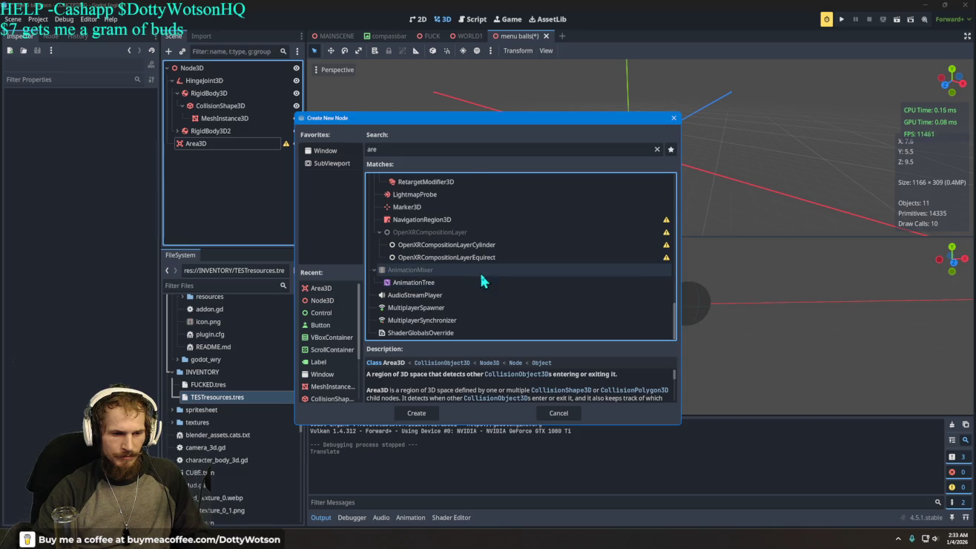
{"action": "scroll", "coordinate": [482, 274], "scroll_direction": "up", "scroll_amount": 4}
{"action": "scroll", "coordinate": [484, 277], "scroll_direction": "up", "scroll_amount": 4}
{"action": "left_click", "coordinate": [223, 145]}
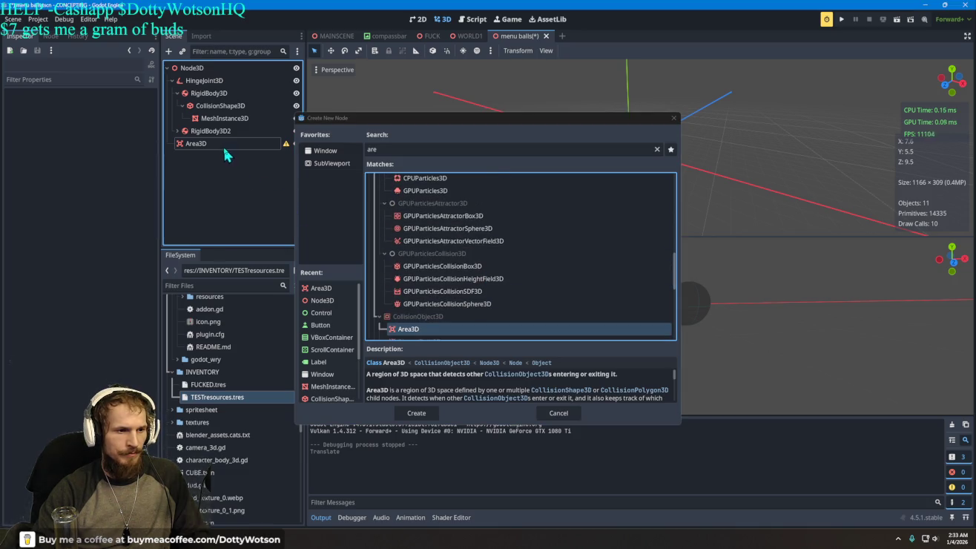
{"action": "left_click", "coordinate": [222, 145]}
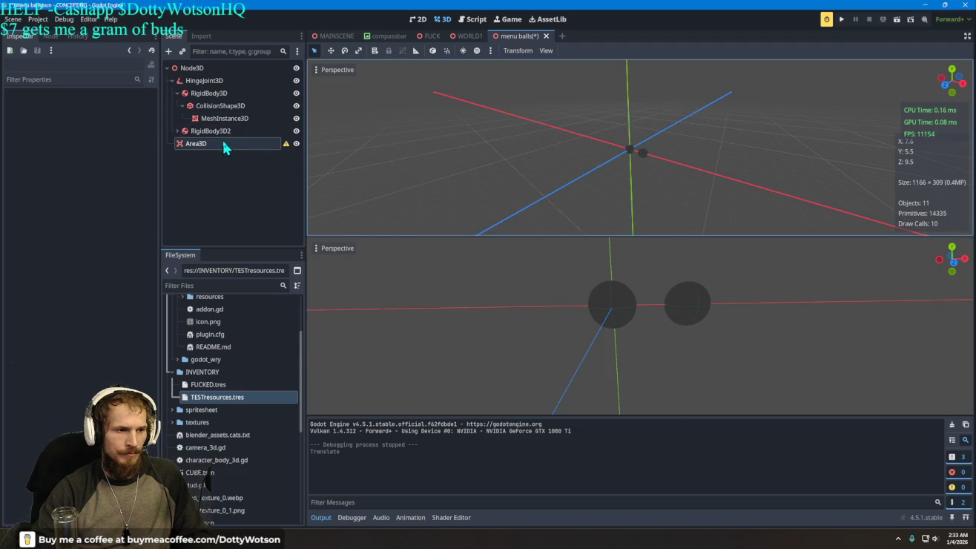
{"action": "mouse_move", "coordinate": [285, 148]}
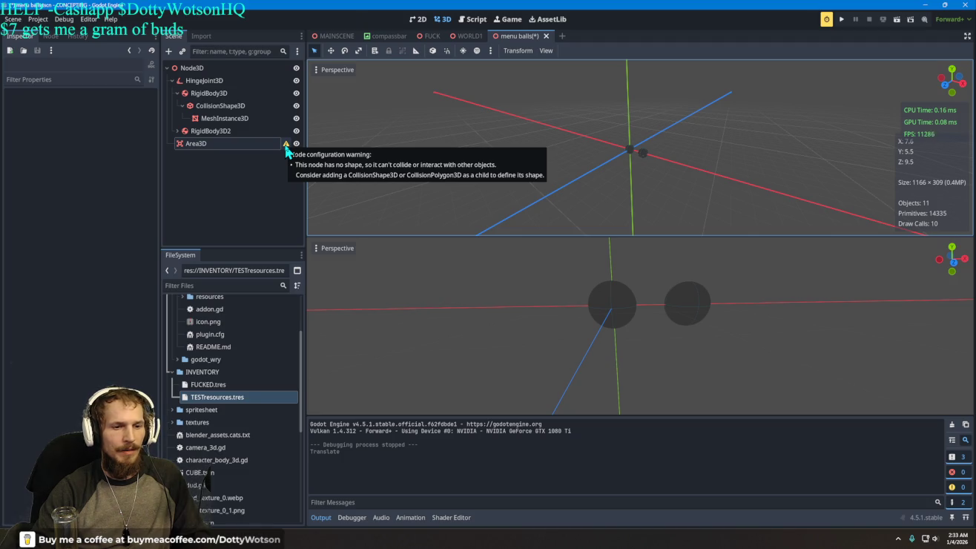
Add a CollisionShape3D child node under the Area3D.
{"action": "right_click", "coordinate": [233, 145]}
{"action": "left_click", "coordinate": [243, 137]}
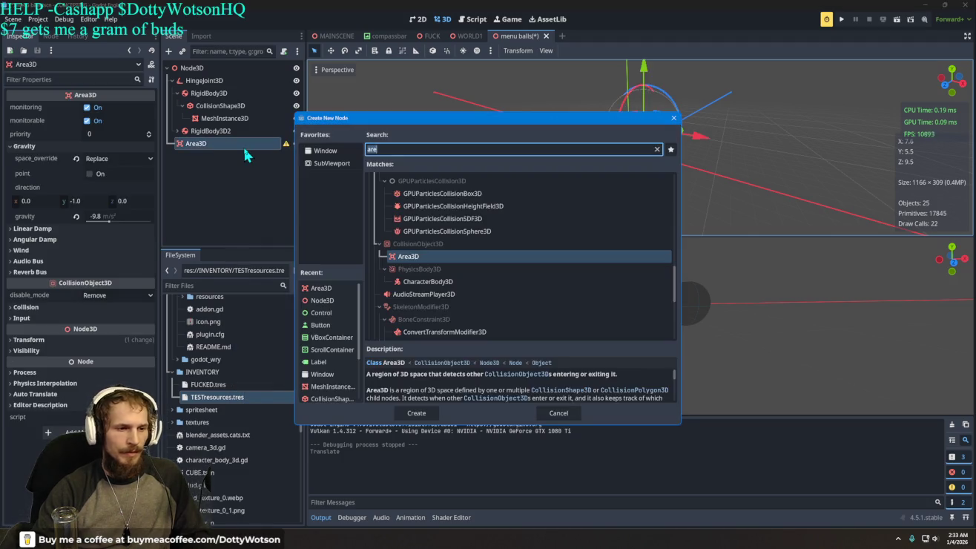
{"action": "type", "text": "coll"}
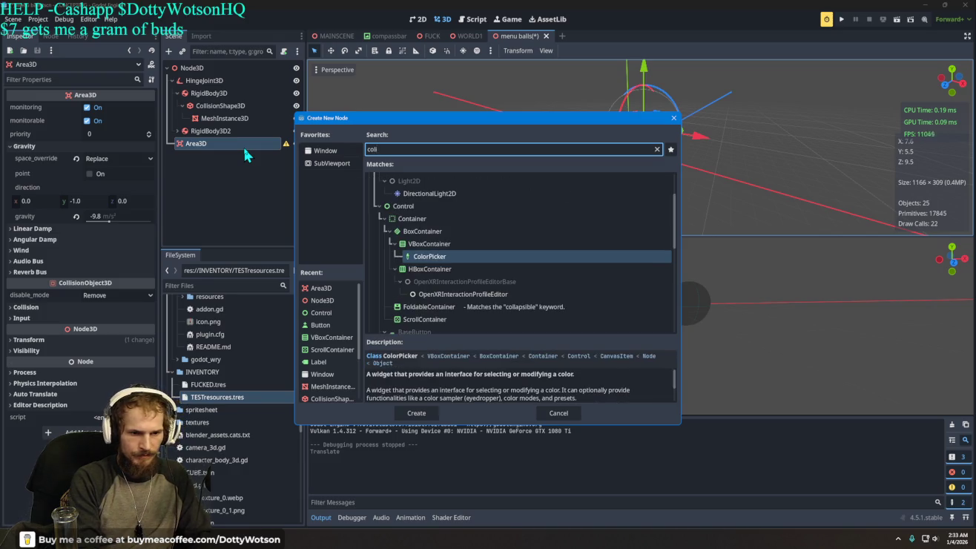
{"action": "key", "text": "BackSpace"}
{"action": "type", "text": "lisio"}
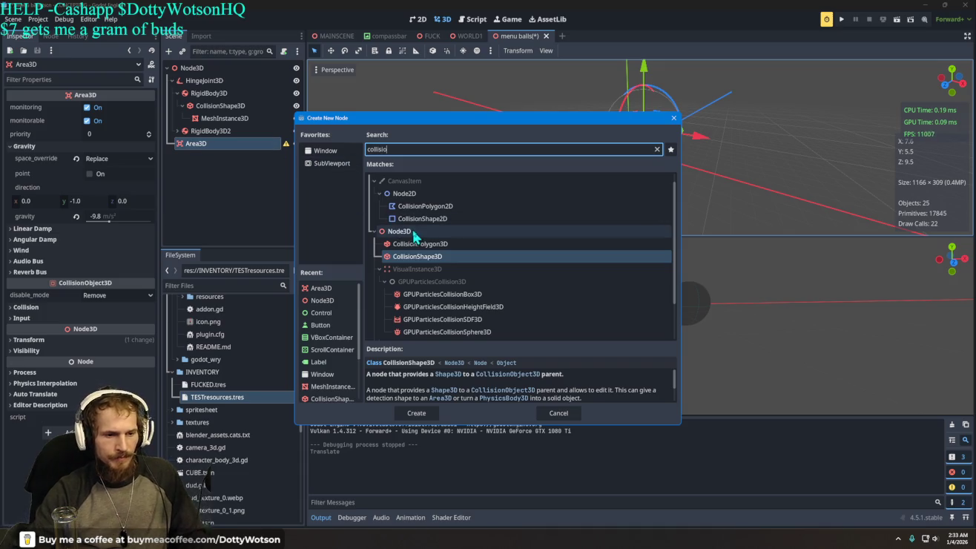
{"action": "left_click", "coordinate": [415, 259]}
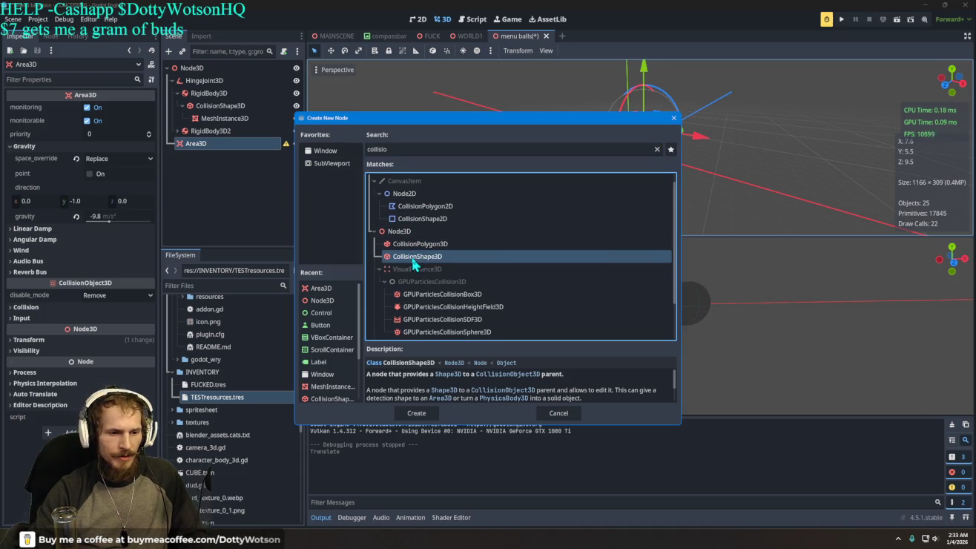
{"action": "double_click", "coordinate": [411, 257]}
Give the new CollisionShape3D a CylinderShape3D shape.
{"action": "left_click", "coordinate": [227, 157]}
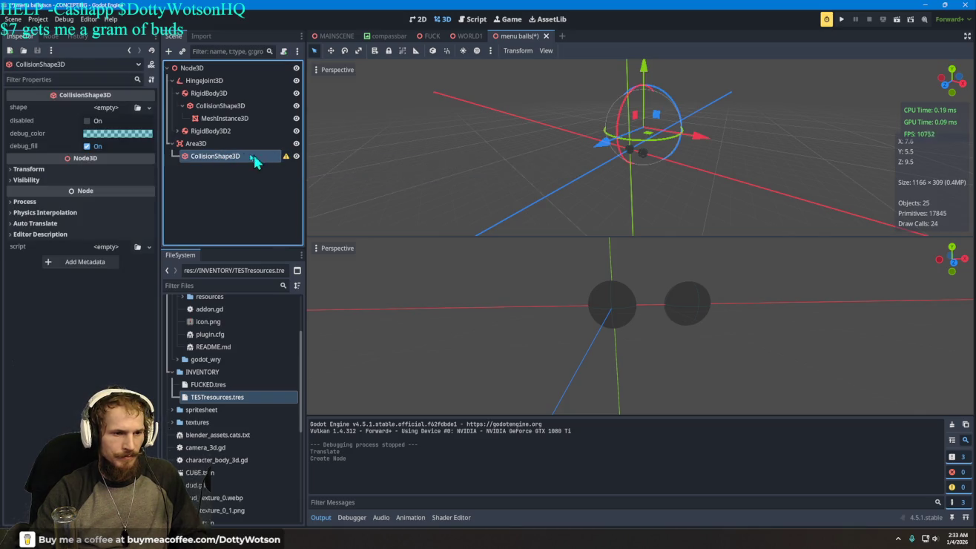
{"action": "left_click", "coordinate": [106, 108]}
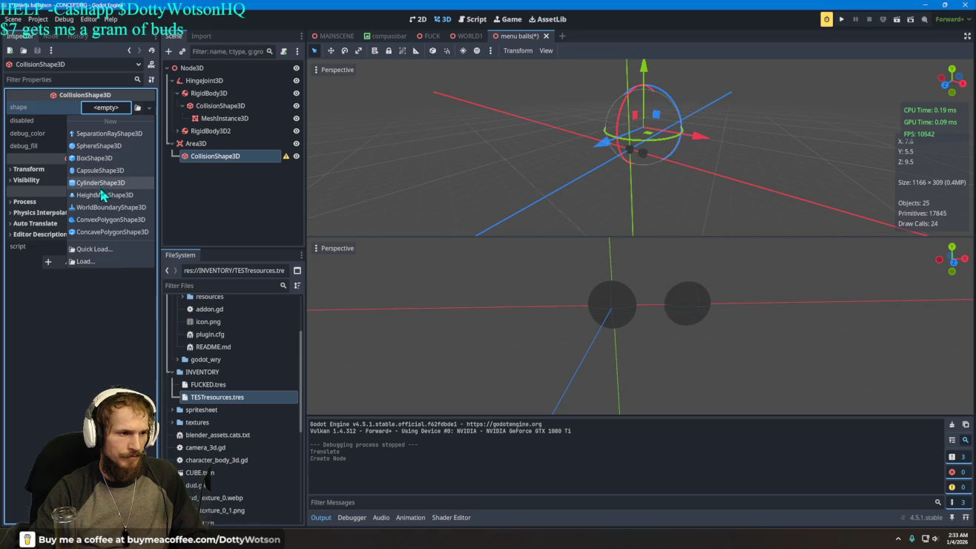
{"action": "left_click", "coordinate": [97, 182]}
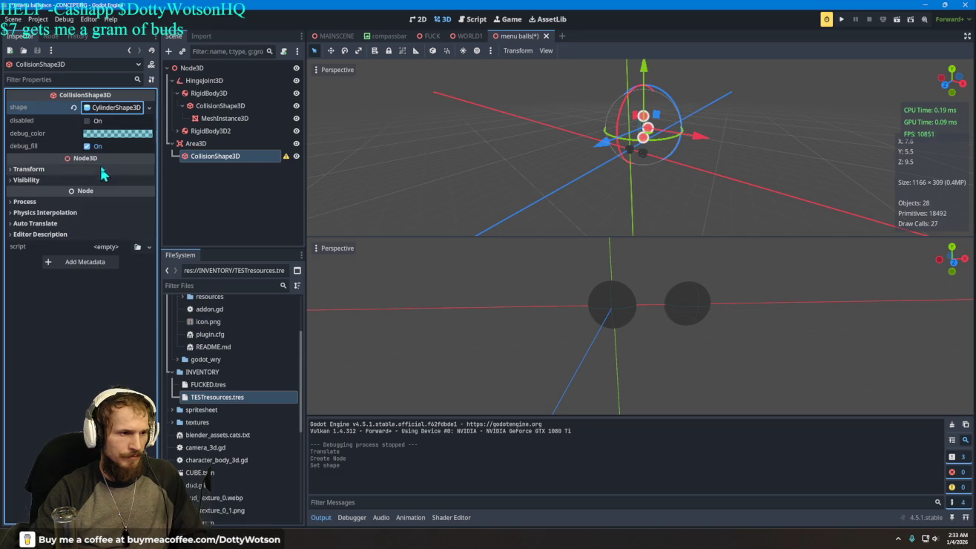
{"action": "left_click", "coordinate": [89, 122]}
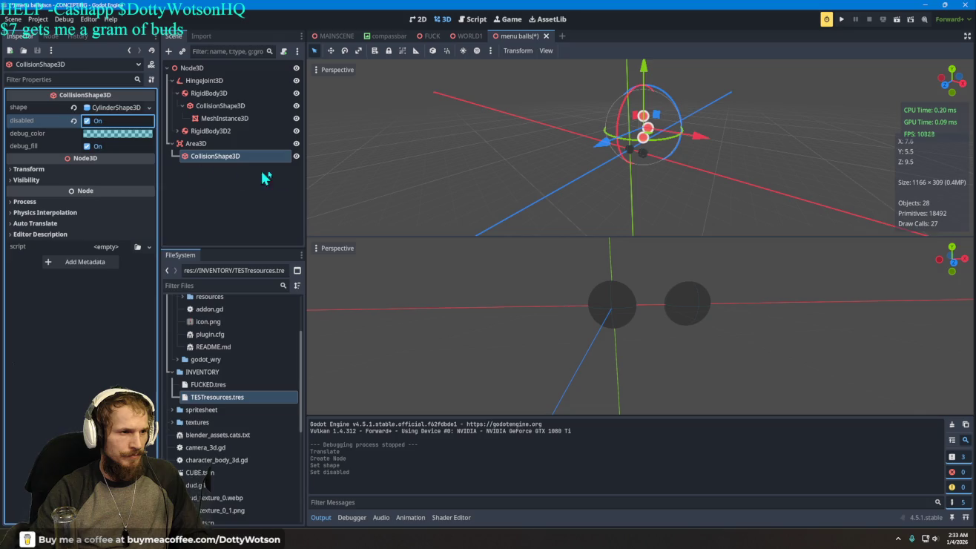
{"action": "mouse_move", "coordinate": [666, 126]}
{"action": "left_mouse_down"}
{"action": "mouse_move", "coordinate": [615, 126]}
{"action": "mouse_move", "coordinate": [577, 109]}
{"action": "mouse_move", "coordinate": [621, 126]}
{"action": "mouse_move", "coordinate": [642, 165]}
{"action": "mouse_move", "coordinate": [628, 130]}
{"action": "mouse_move", "coordinate": [587, 133]}
{"action": "left_mouse_up"}
{"action": "scroll", "coordinate": [643, 128], "scroll_direction": "up", "scroll_amount": 2}
{"action": "scroll", "coordinate": [643, 165], "scroll_direction": "down", "scroll_amount": 1}
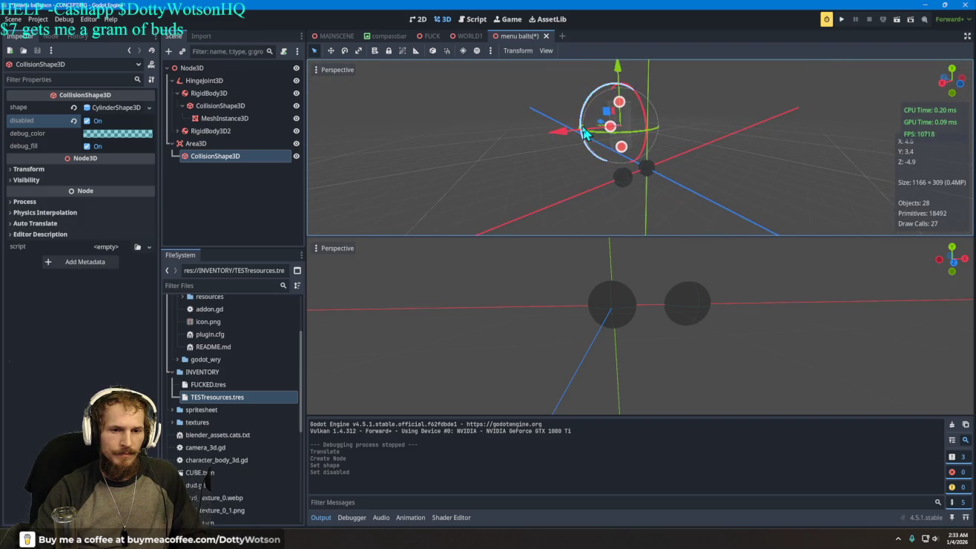
{"action": "left_click", "coordinate": [89, 122]}
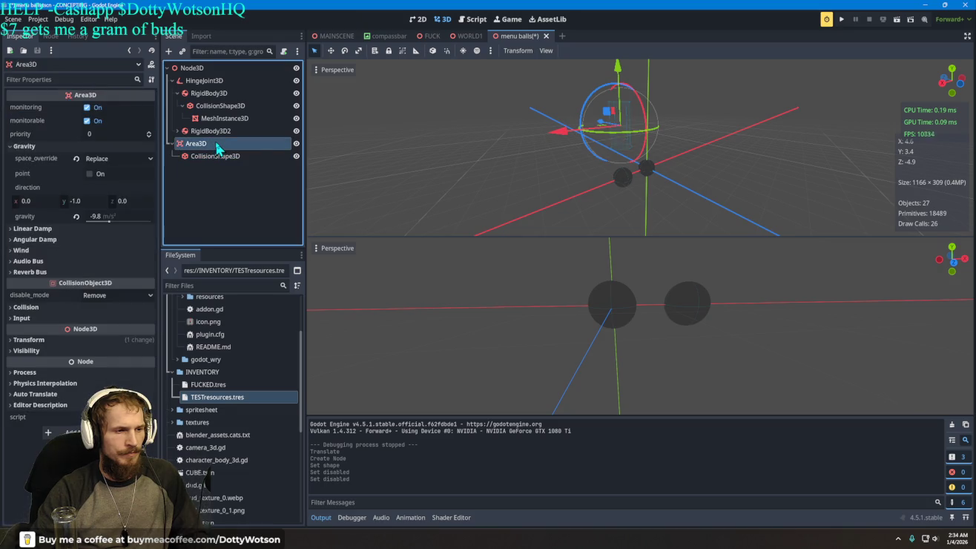
Scale the collision cylinder up into a large zone above the spheres, then save and run.
{"action": "left_click", "coordinate": [235, 157]}
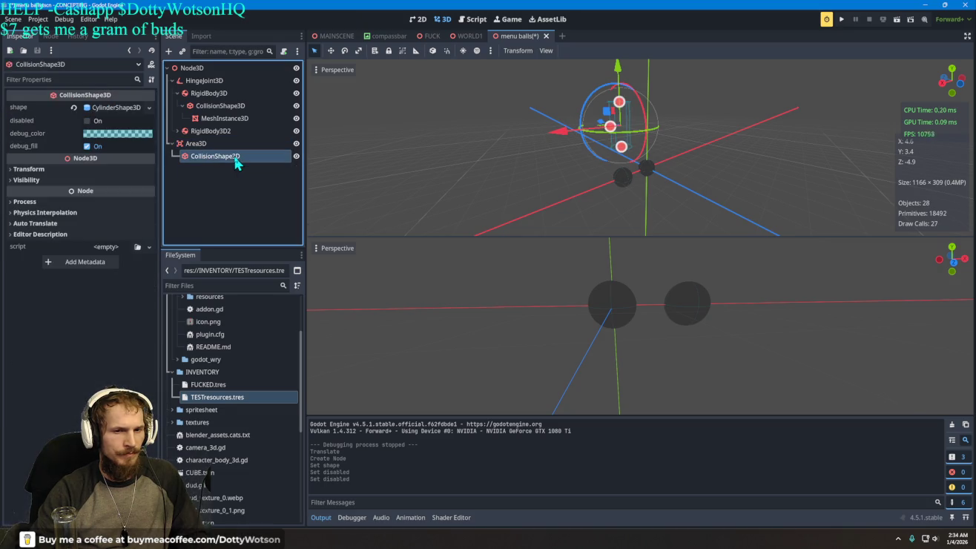
{"action": "mouse_move", "coordinate": [613, 136]}
{"action": "left_mouse_down"}
{"action": "mouse_move", "coordinate": [594, 135]}
{"action": "mouse_move", "coordinate": [622, 108]}
{"action": "left_mouse_up"}
{"action": "right_click", "coordinate": [631, 101]}
{"action": "key", "text": "r"}
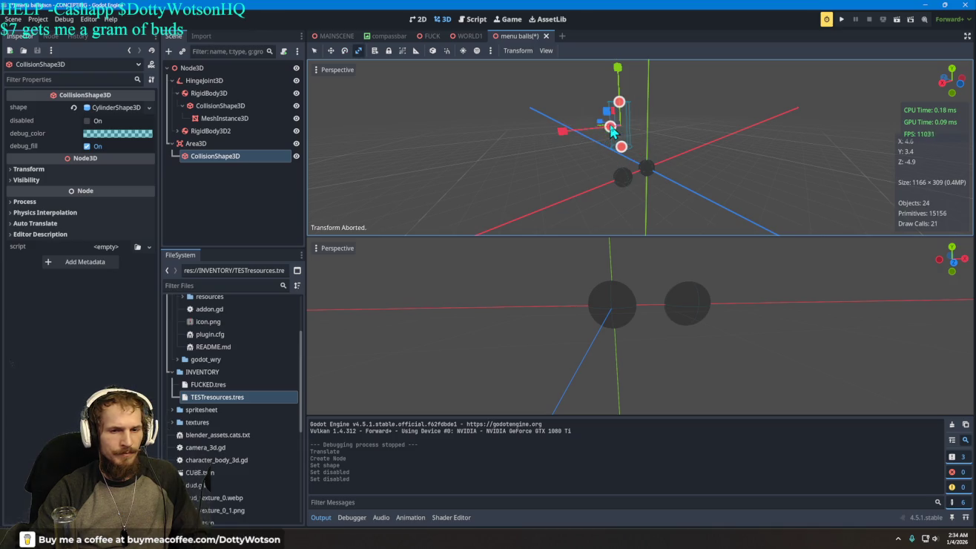
{"action": "left_click_drag", "start_coordinate": [564, 136], "coordinate": [379, 152]}
{"action": "left_click_drag", "start_coordinate": [10, 212], "coordinate": [255, 202]}
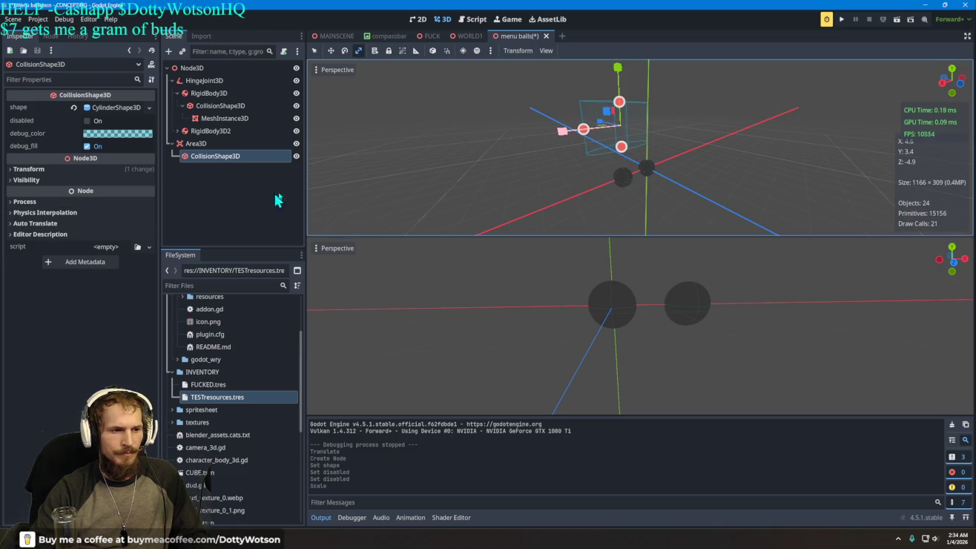
{"action": "mouse_move", "coordinate": [636, 112]}
{"action": "left_mouse_down"}
{"action": "mouse_move", "coordinate": [671, 115]}
{"action": "mouse_move", "coordinate": [661, 112]}
{"action": "left_mouse_up"}
{"action": "left_click", "coordinate": [841, 18]}
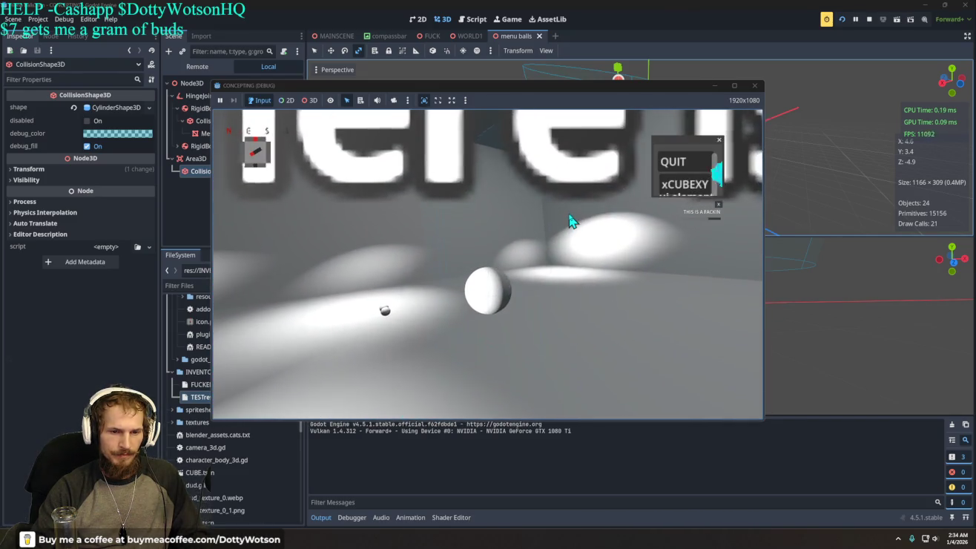
Quit the running game and go to the Grok chat's question box.
{"action": "left_click", "coordinate": [677, 162]}
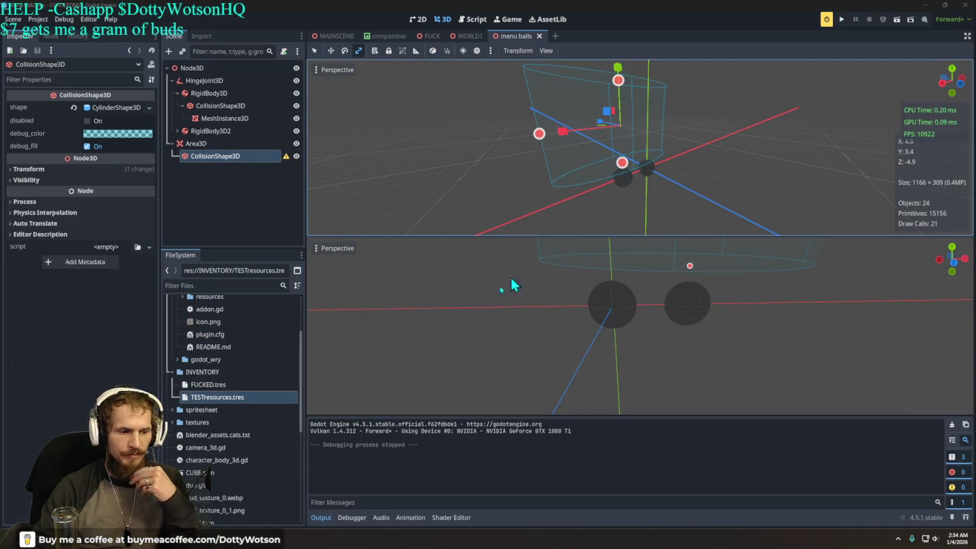
{"action": "key", "text": "alt+Tab"}
{"action": "left_click", "coordinate": [374, 498]}
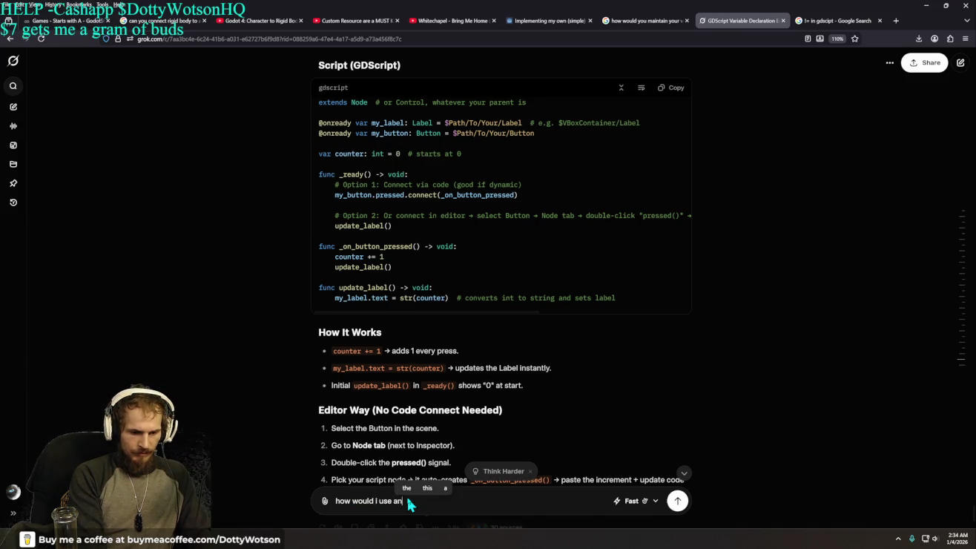
Finish and send the question about Area3D gravity to Grok.
{"action": "type", "text": " area 3"}
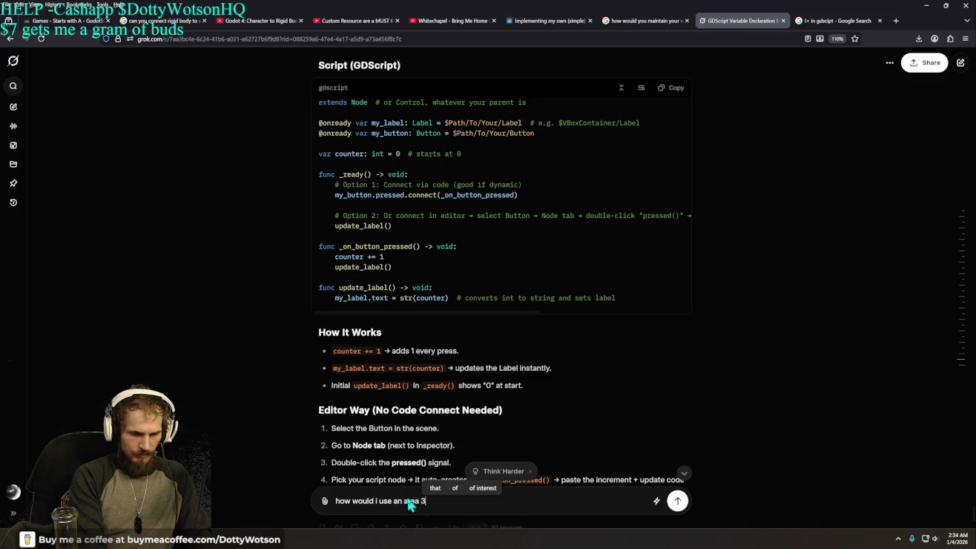
{"action": "type", "text": "."}
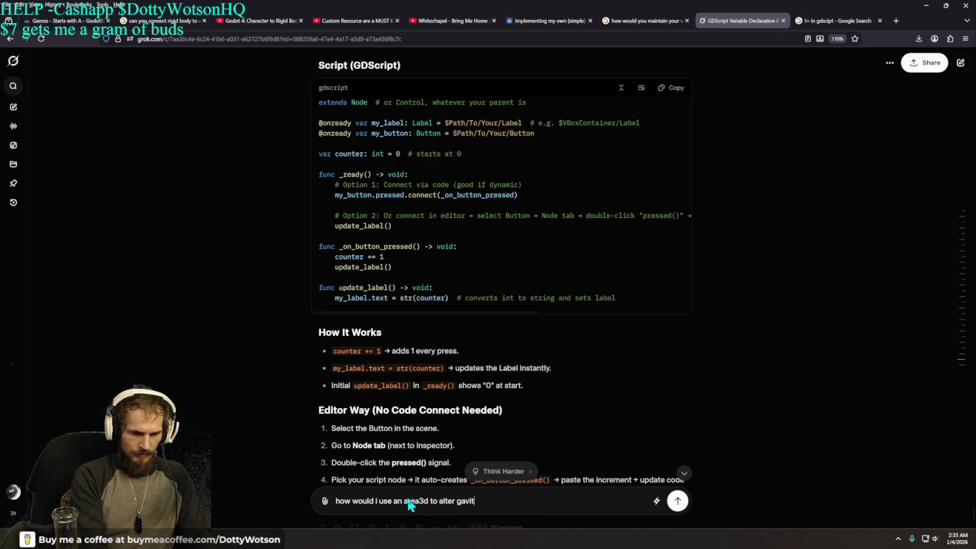
{"action": "key", "text": "Return"}
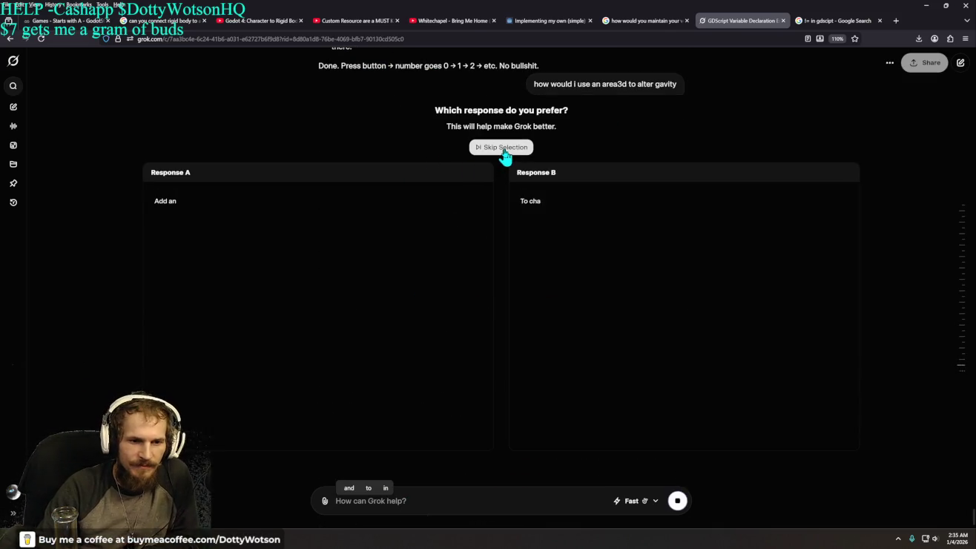
{"action": "left_click", "coordinate": [503, 150]}
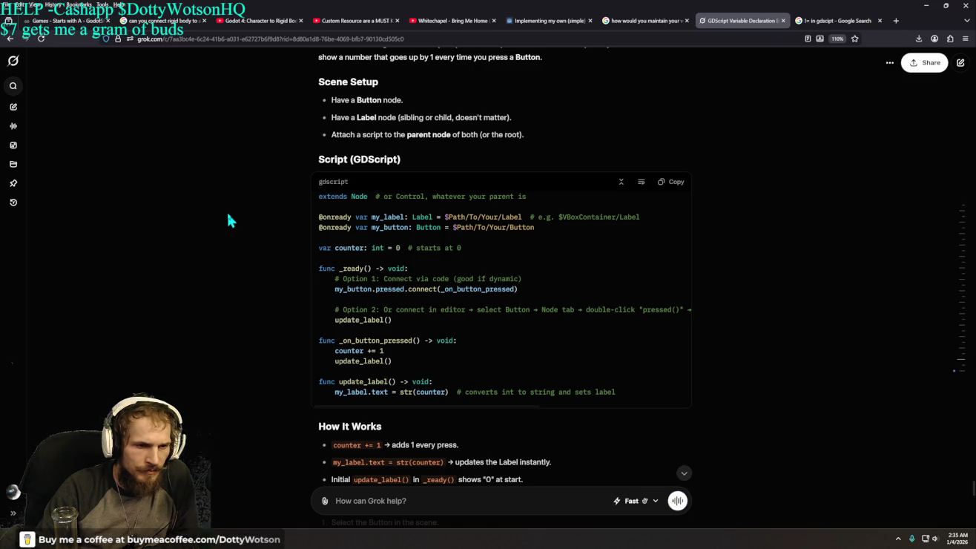
Read through Grok's Area3D setup steps and gravity script, then return to Godot.
{"action": "scroll", "coordinate": [226, 209], "scroll_direction": "down", "scroll_amount": 10}
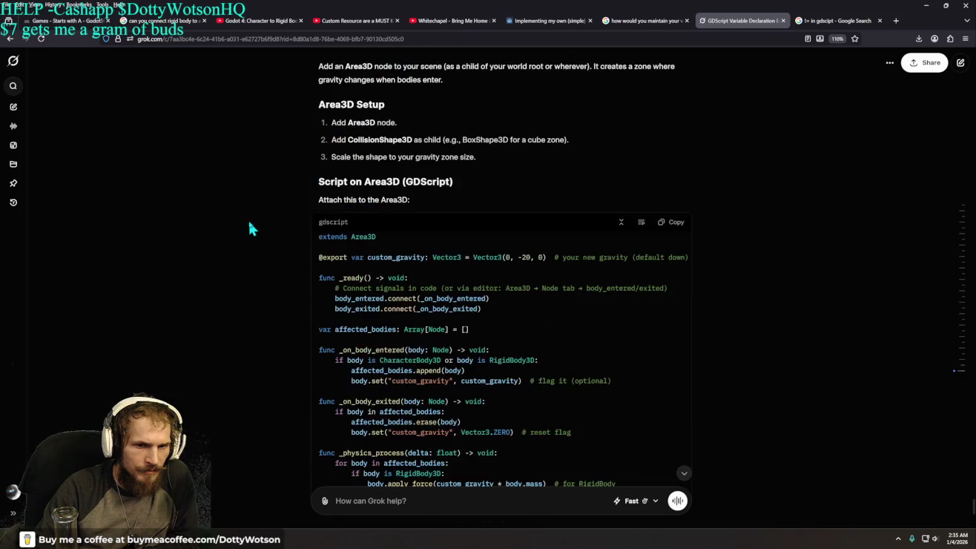
{"action": "scroll", "coordinate": [255, 227], "scroll_direction": "up", "scroll_amount": 1}
{"action": "scroll", "coordinate": [254, 227], "scroll_direction": "down", "scroll_amount": 1}
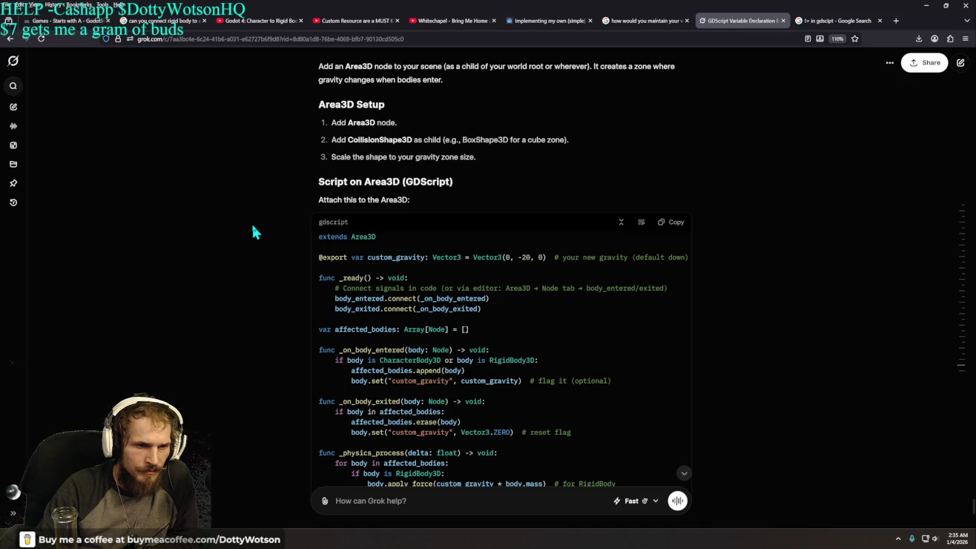
{"action": "scroll", "coordinate": [254, 230], "scroll_direction": "down", "scroll_amount": 2}
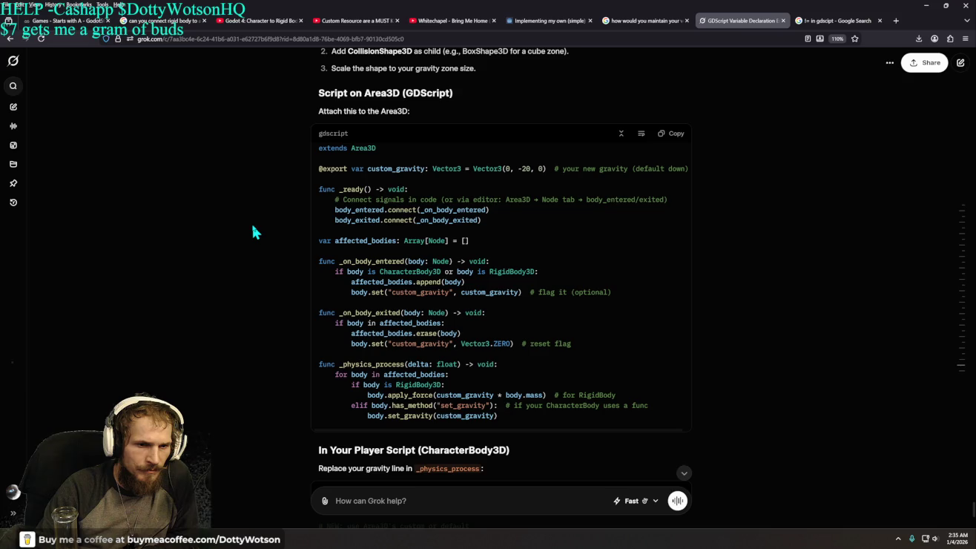
{"action": "scroll", "coordinate": [253, 229], "scroll_direction": "down", "scroll_amount": 5}
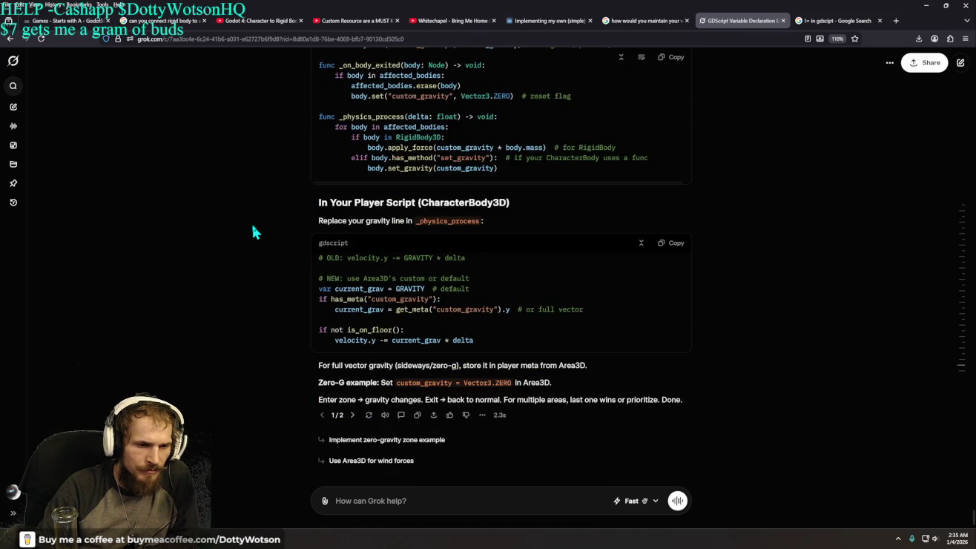
{"action": "scroll", "coordinate": [253, 231], "scroll_direction": "up", "scroll_amount": 8}
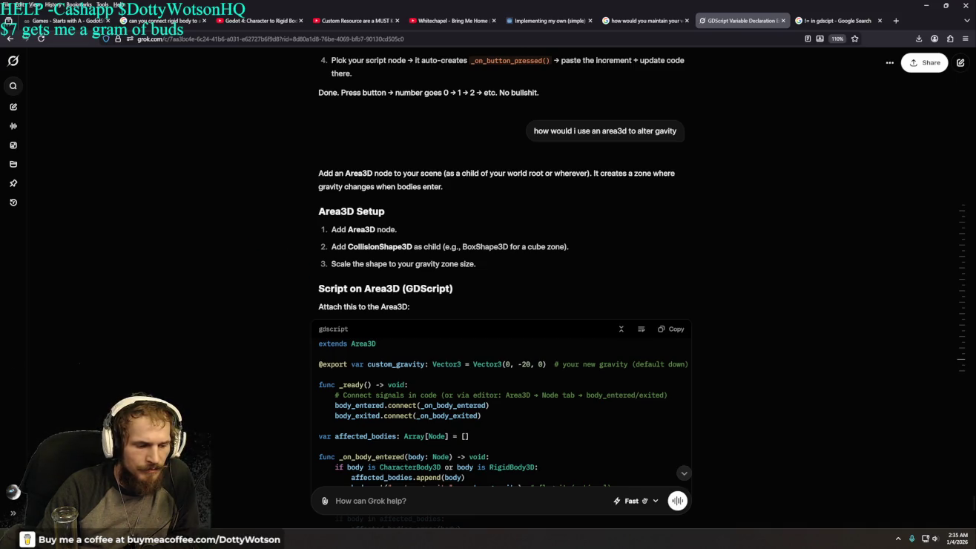
{"action": "key", "text": "alt+Tab"}
Change the collision shape to a BoxShape3D sized 1.0 × 3.97 × 4.66 m.
{"action": "left_click", "coordinate": [230, 163]}
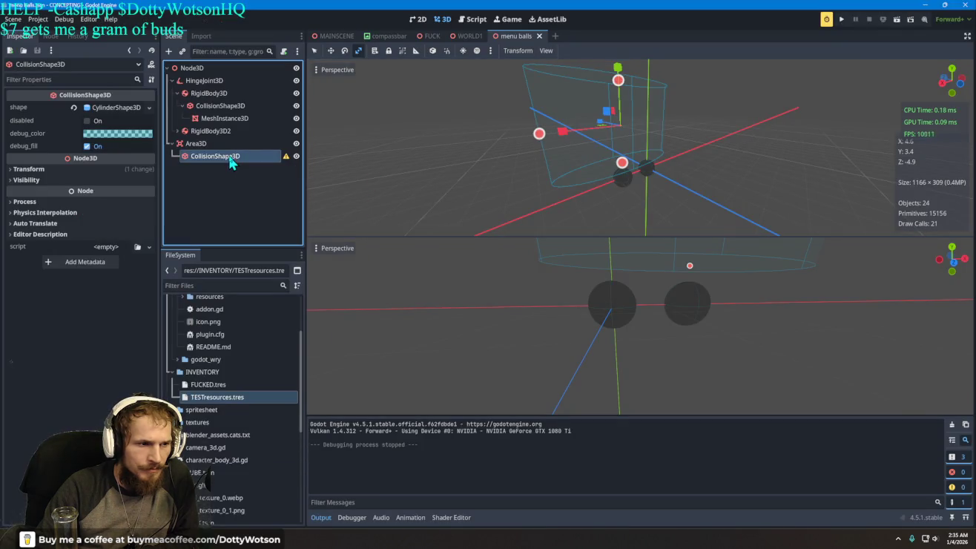
{"action": "left_click", "coordinate": [111, 109]}
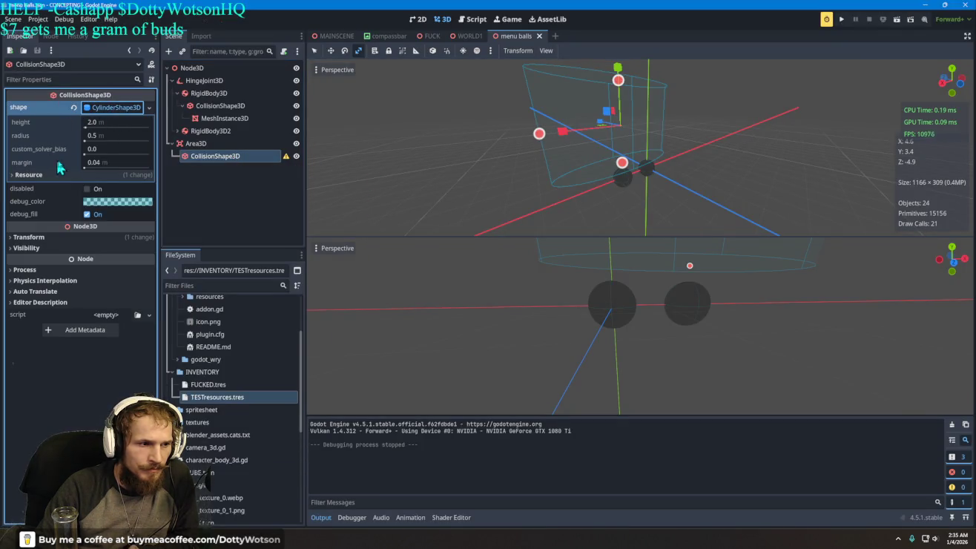
{"action": "left_click", "coordinate": [149, 108]}
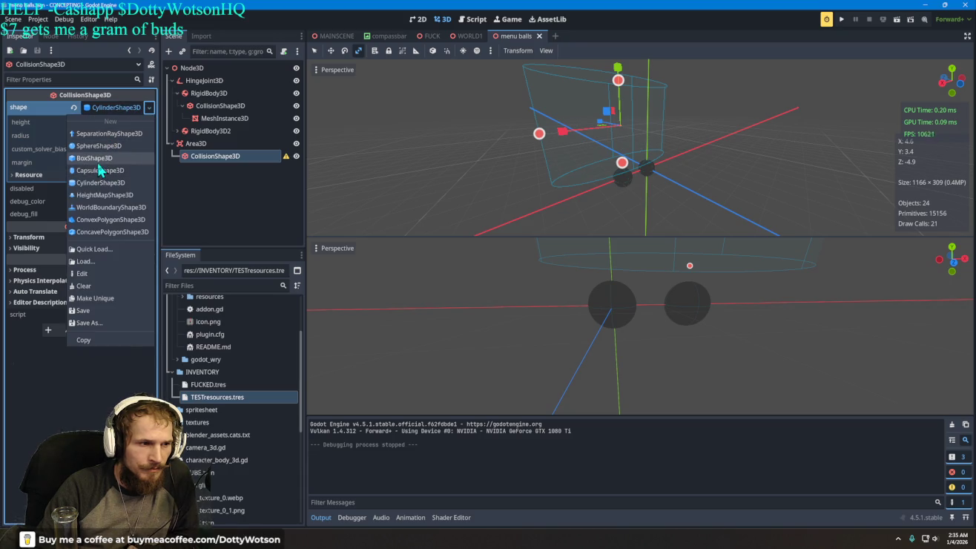
{"action": "left_click", "coordinate": [111, 166]}
{"action": "left_click_drag", "start_coordinate": [132, 135], "coordinate": [141, 135]}
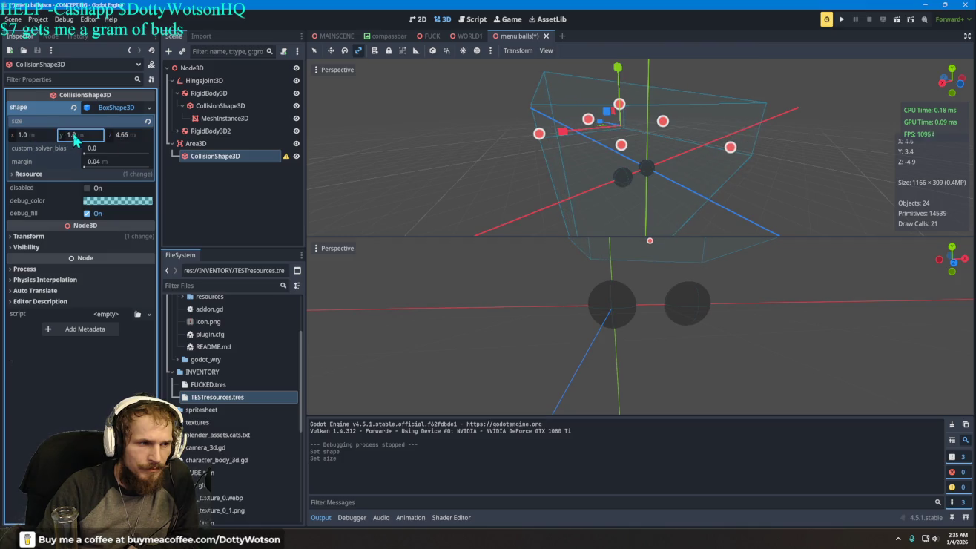
{"action": "left_click_drag", "start_coordinate": [82, 135], "coordinate": [94, 135]}
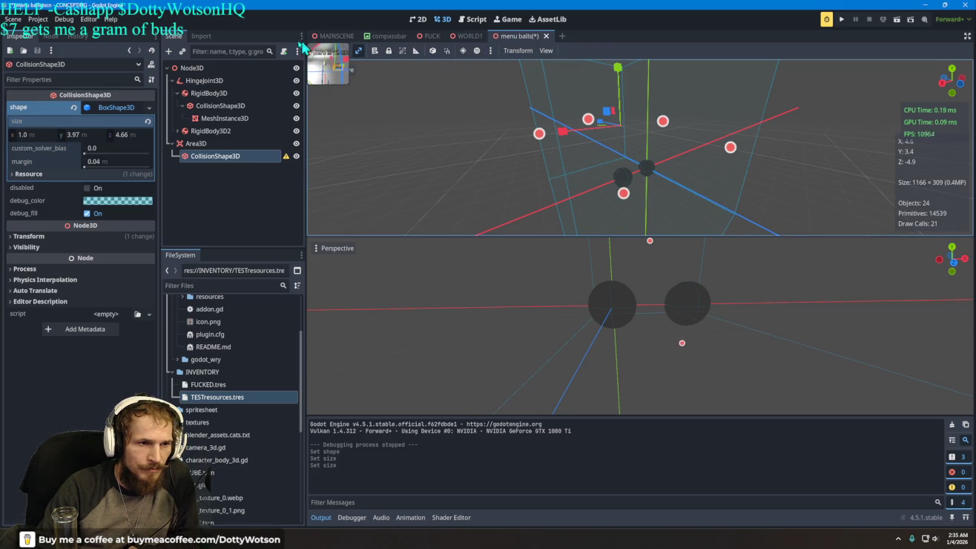
{"action": "right_click", "coordinate": [510, 38]}
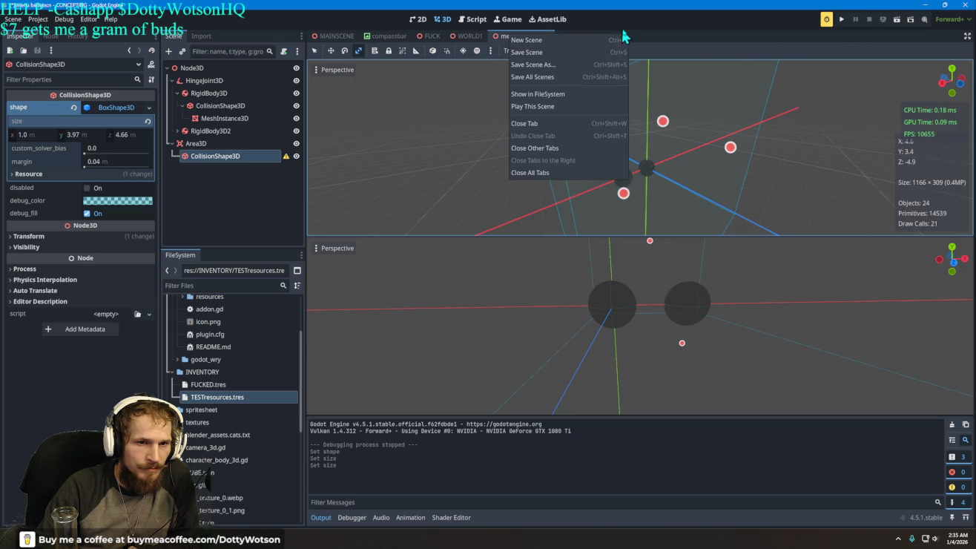
{"action": "left_click", "coordinate": [828, 33]}
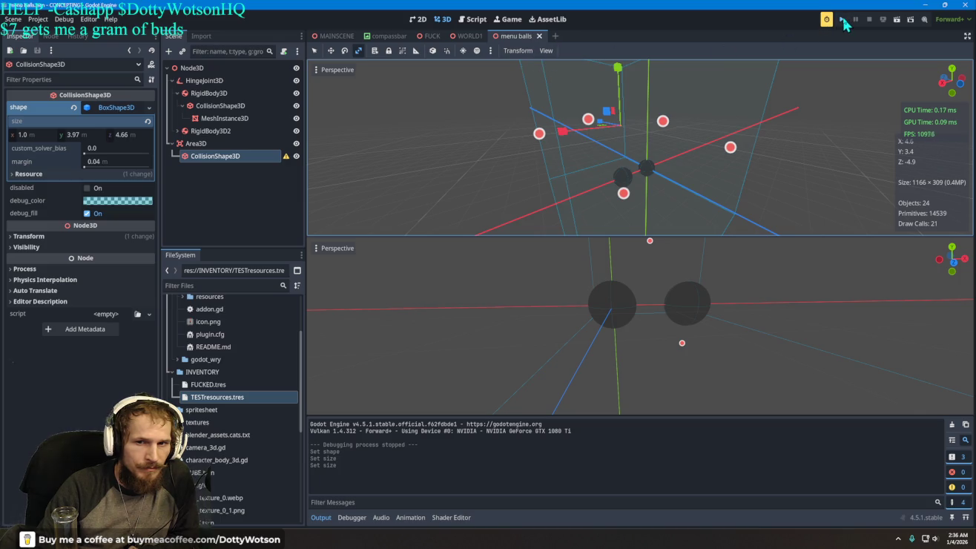
{"action": "left_click", "coordinate": [843, 20]}
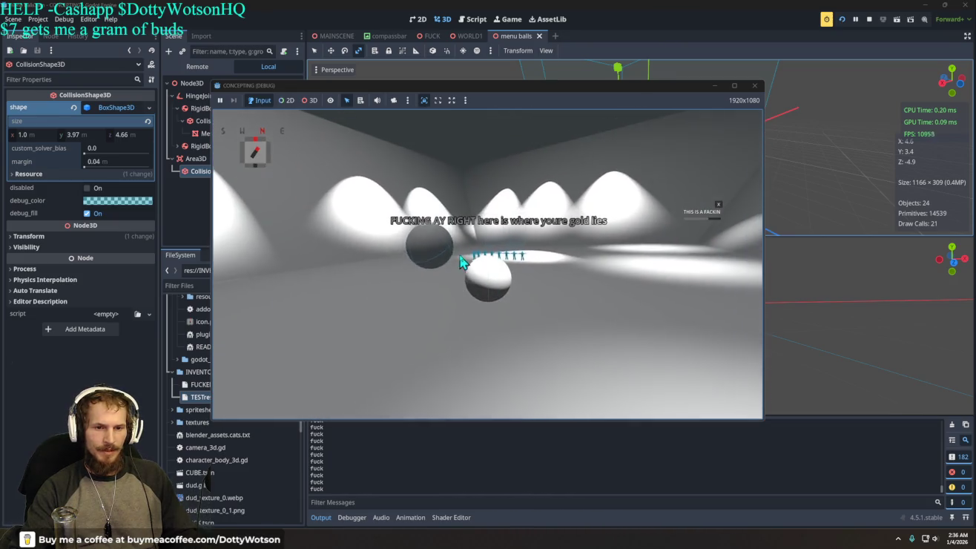
{"action": "key", "text": "Escape"}
{"action": "left_click", "coordinate": [683, 163]}
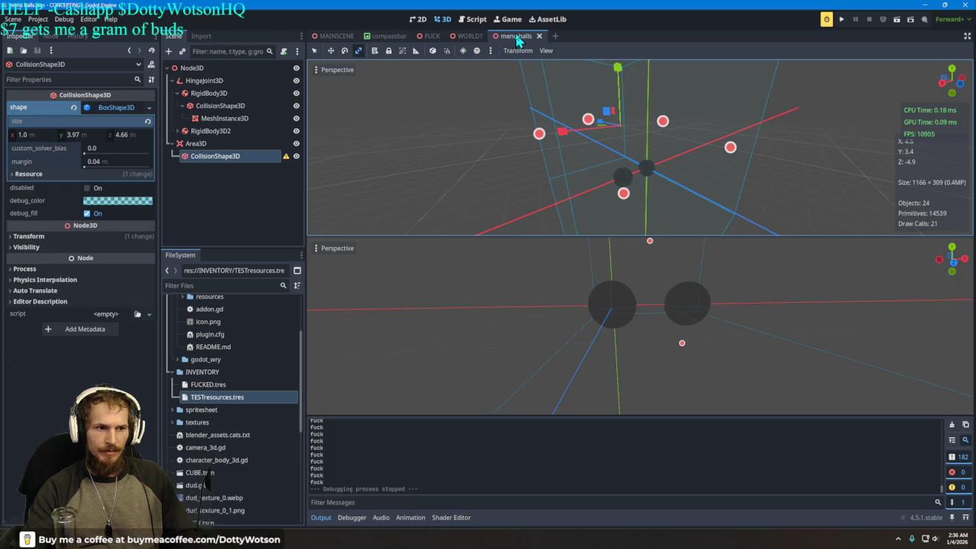
Cut the Area3D and its collision shape from the menu balls scene.
{"action": "left_click", "coordinate": [203, 144], "text": "shift"}
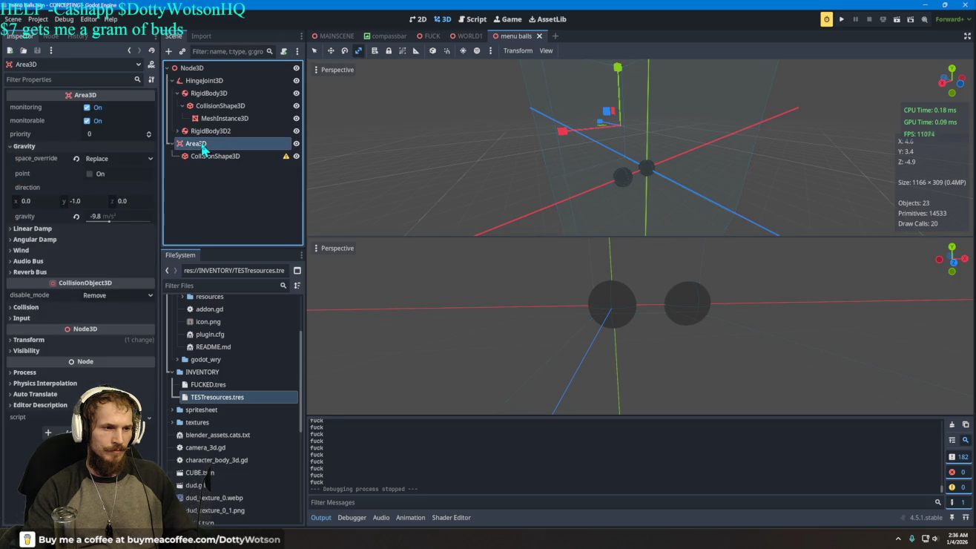
{"action": "right_click", "coordinate": [207, 149]}
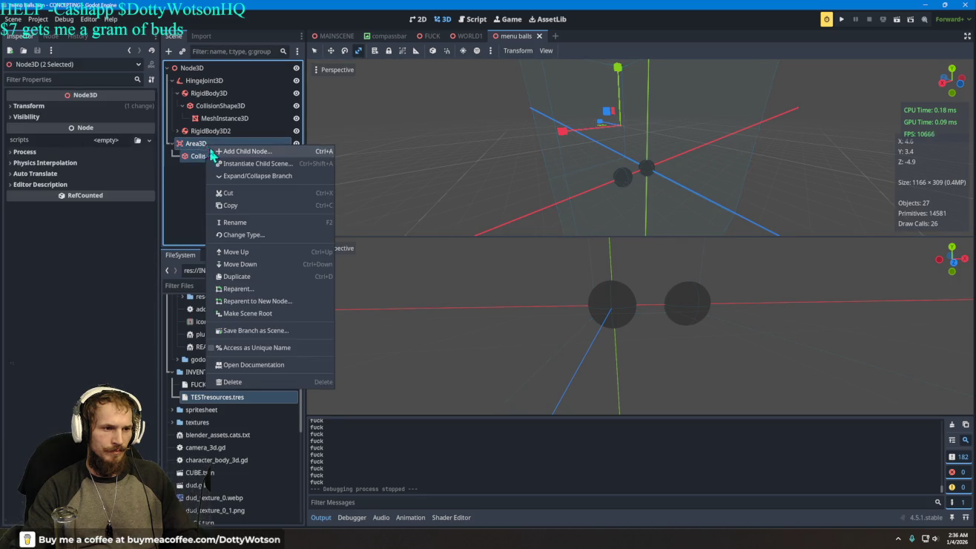
{"action": "left_click", "coordinate": [239, 192]}
Paste the Area3D under MAINSCENE's root Node3D and run the game.
{"action": "left_click", "coordinate": [358, 39]}
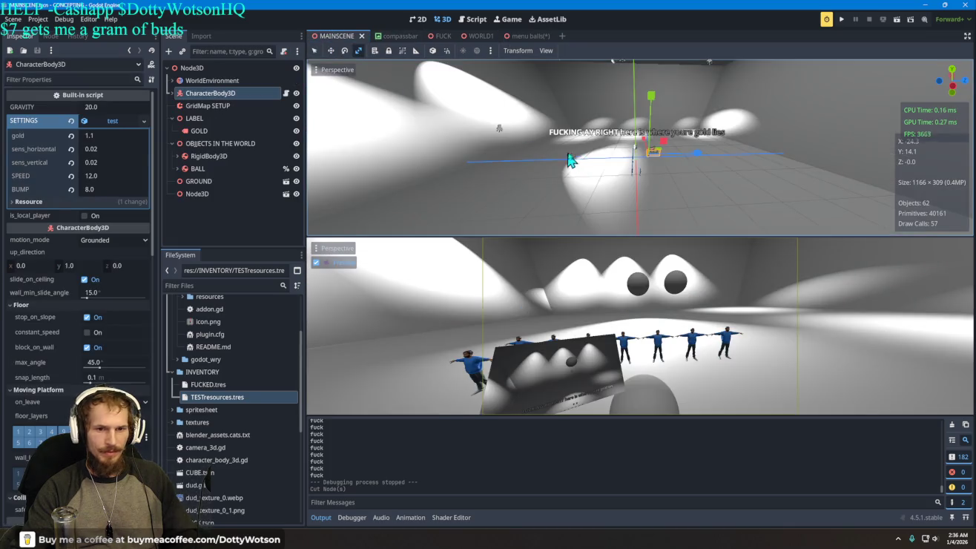
{"action": "left_click", "coordinate": [212, 69]}
{"action": "right_click", "coordinate": [212, 71]}
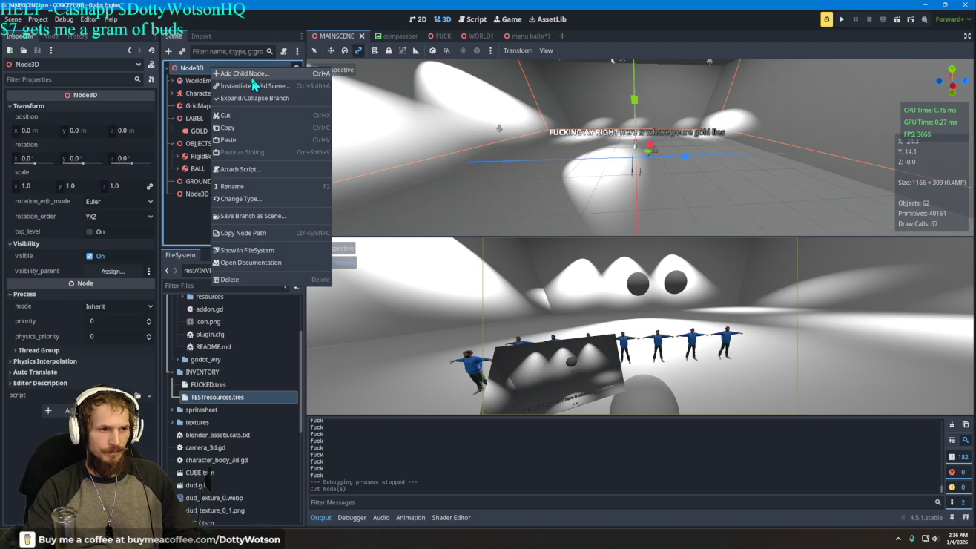
{"action": "left_click", "coordinate": [256, 140]}
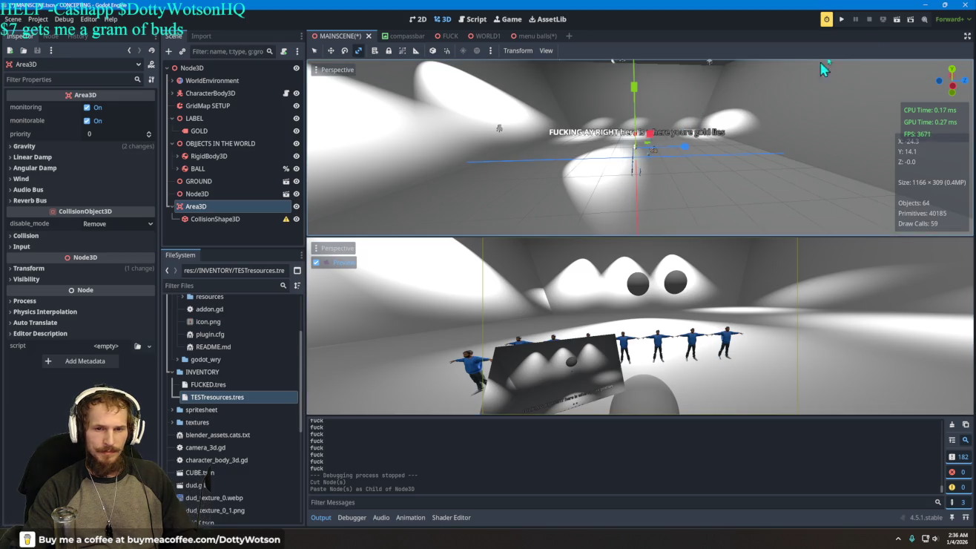
{"action": "left_click", "coordinate": [842, 20]}
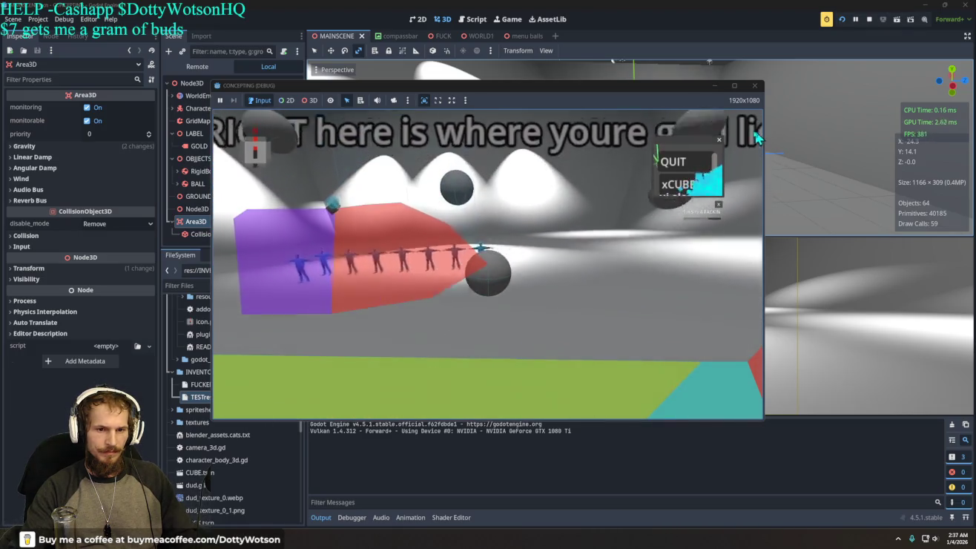
Quit the game, run it once more, then stop it with F8.
{"action": "left_click", "coordinate": [683, 167]}
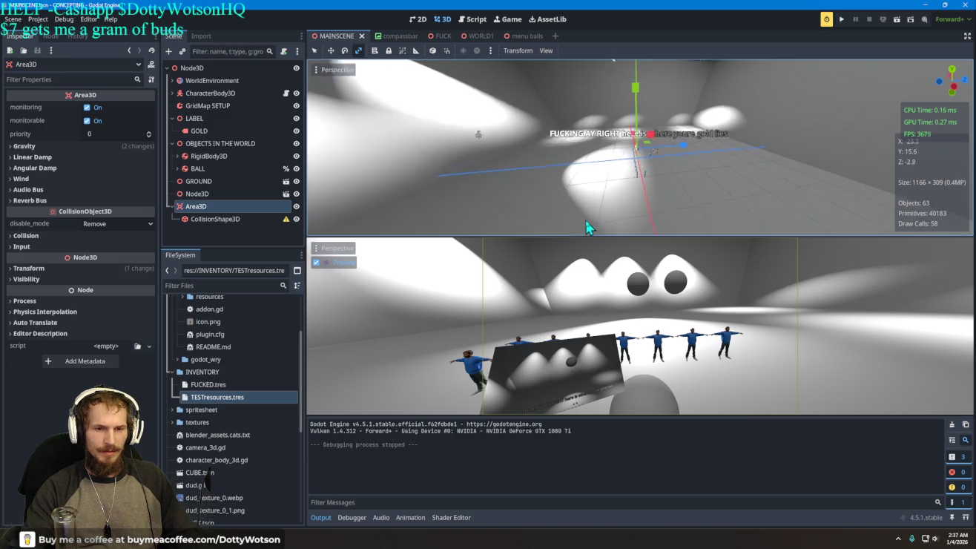
{"action": "left_click", "coordinate": [841, 18]}
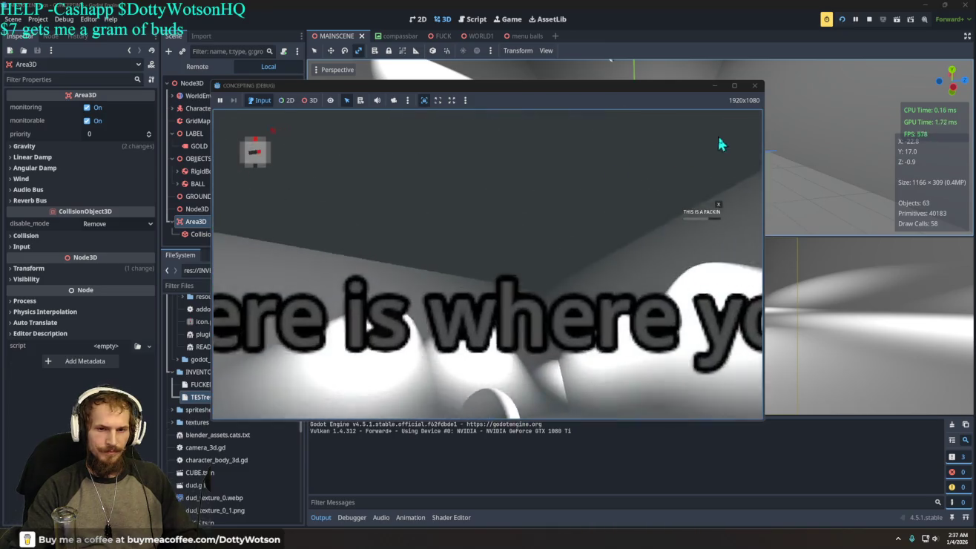
{"action": "key", "text": "F8"}
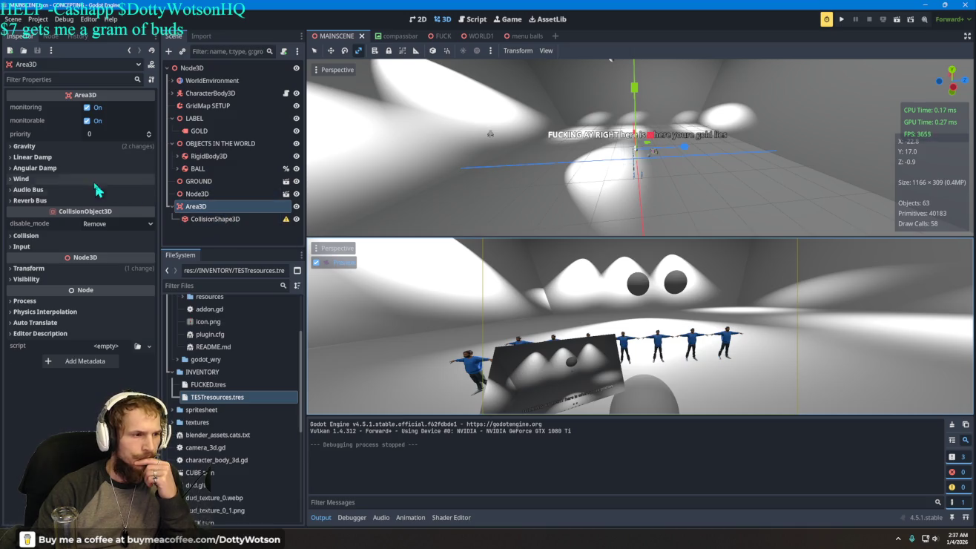
Review the Area3D's Gravity and Collision settings, reparent it under CharacterBody3D, and run.
{"action": "left_click", "coordinate": [25, 147]}
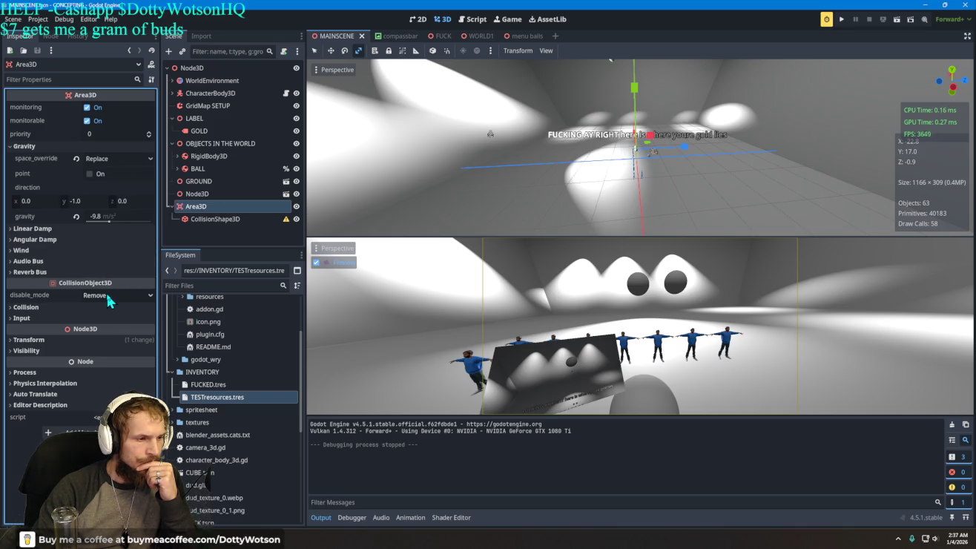
{"action": "left_click", "coordinate": [23, 310]}
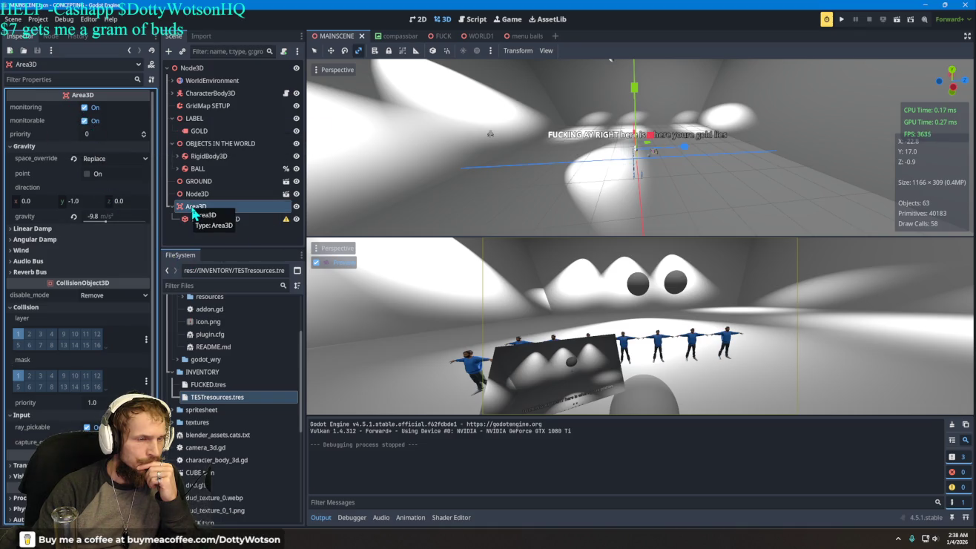
{"action": "left_click_drag", "start_coordinate": [194, 212], "coordinate": [196, 95]}
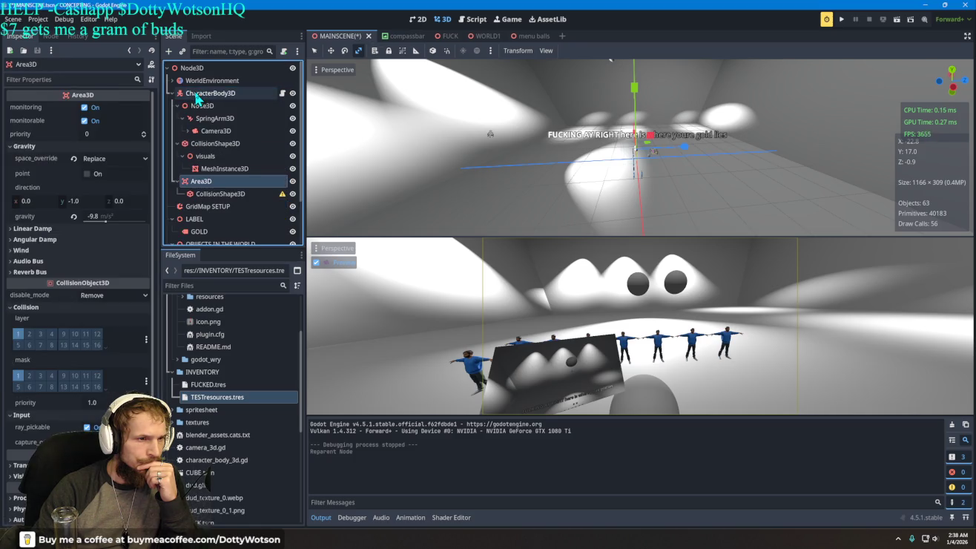
{"action": "left_click", "coordinate": [843, 21]}
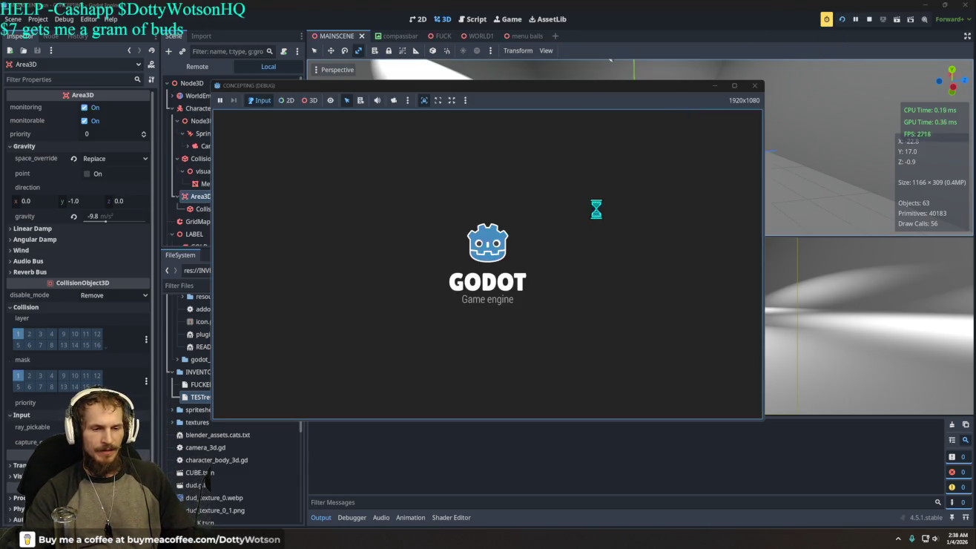
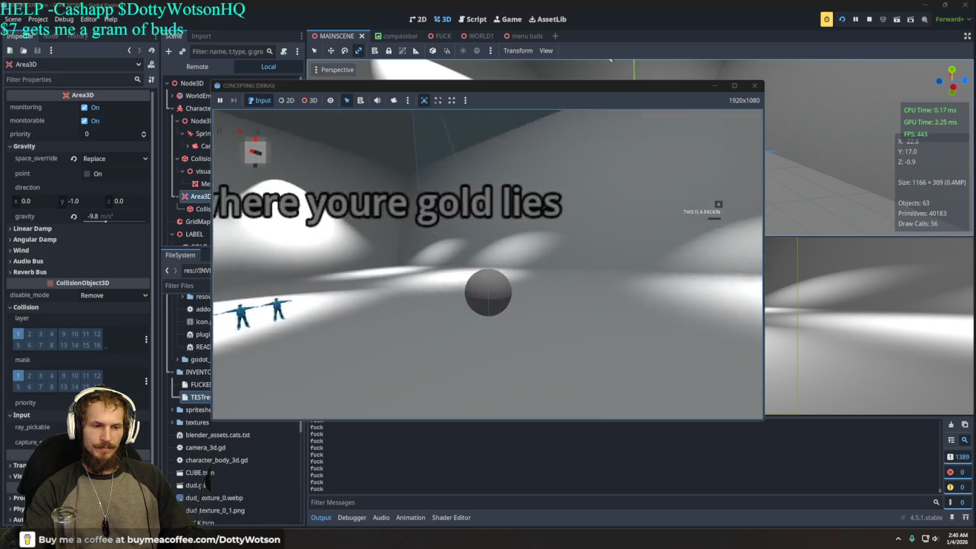
Quit the test run and open CharacterBody3D's built-in script MAINSCENE.tscn::GDScript_epm76.
{"action": "left_click", "coordinate": [671, 165]}
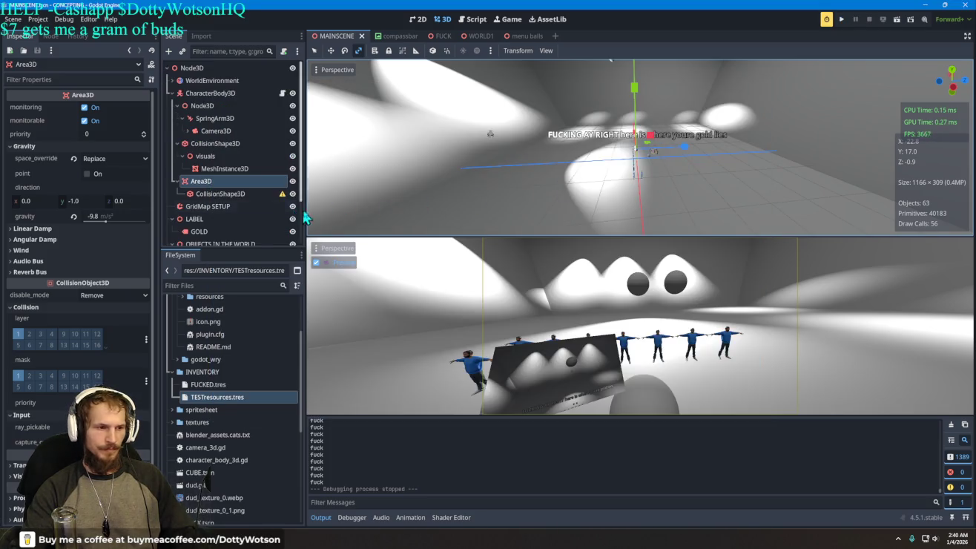
{"action": "left_click", "coordinate": [284, 93]}
Comment out the wall push-back code on lines 149–152 and playtest the game.
{"action": "scroll", "coordinate": [488, 260], "scroll_direction": "down", "scroll_amount": 2}
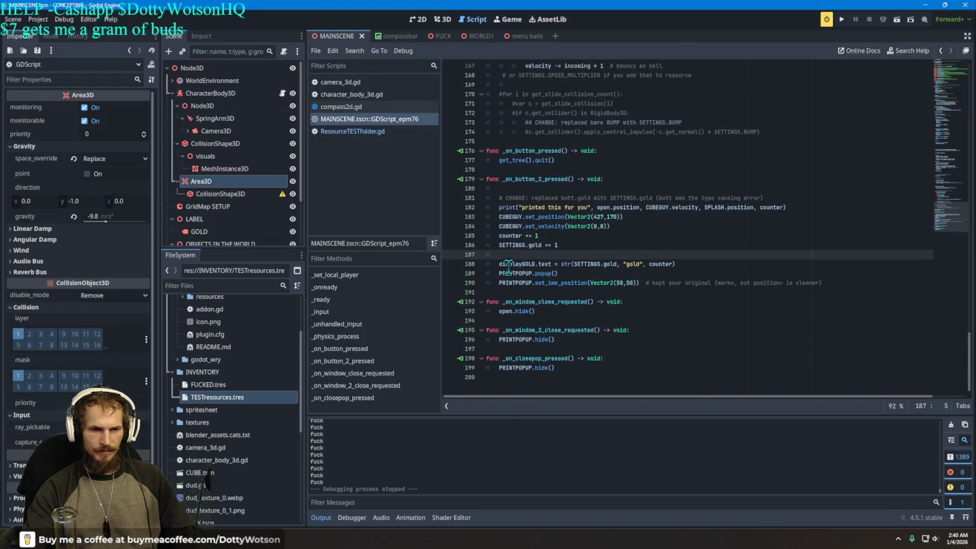
{"action": "scroll", "coordinate": [508, 266], "scroll_direction": "up", "scroll_amount": 9}
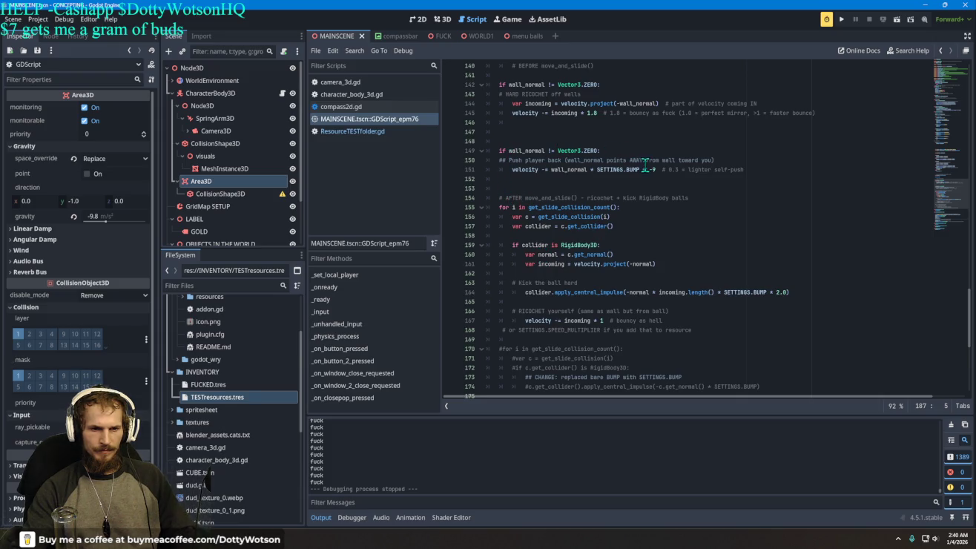
{"action": "left_click", "coordinate": [497, 149]}
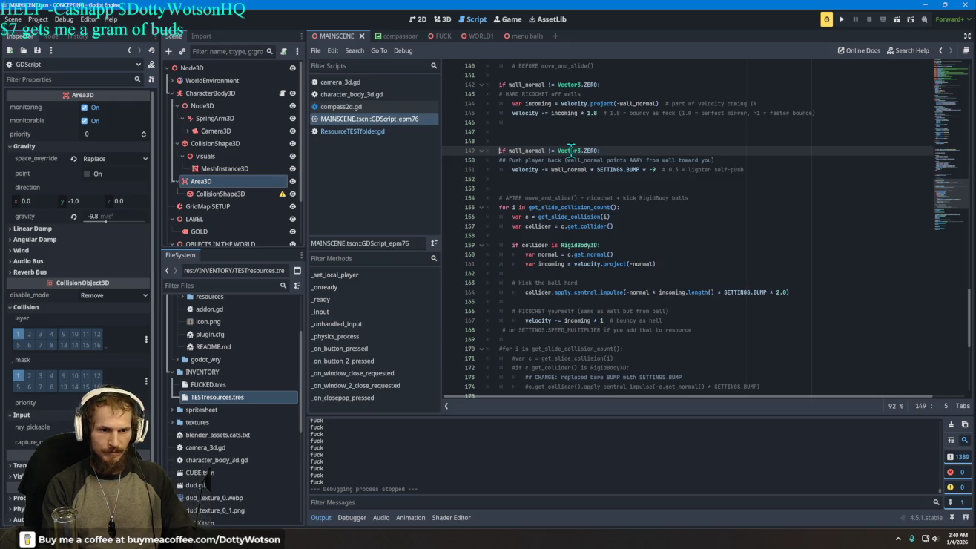
{"action": "key", "text": "shift+Down"}
{"action": "key", "text": "shift+Down"}
{"action": "key", "text": "shift+Down"}
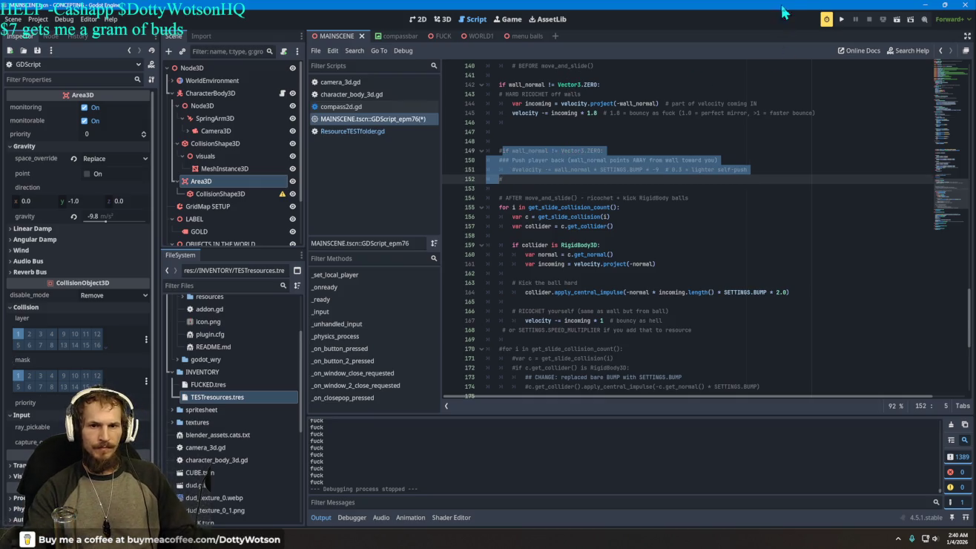
{"action": "left_click", "coordinate": [846, 20]}
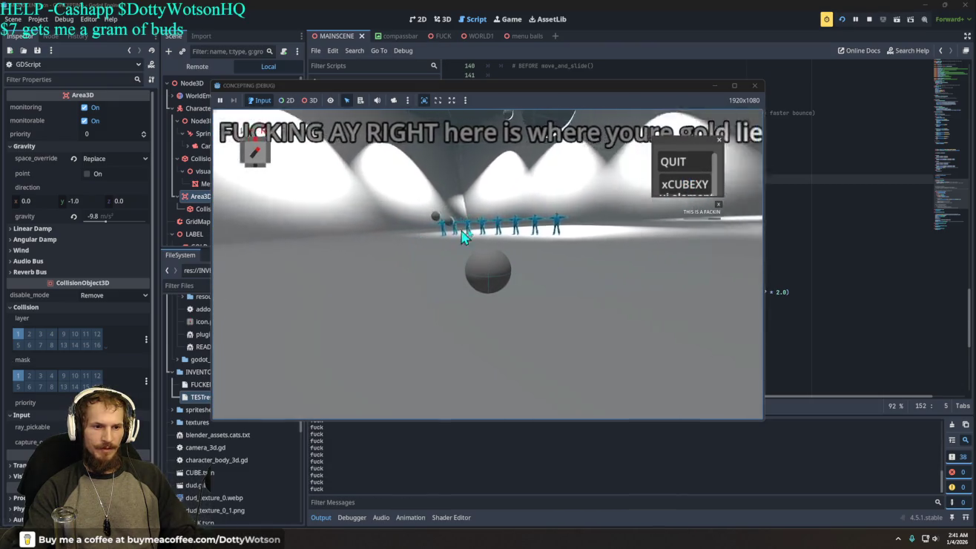
Quit, comment out the hard ricochet block on lines 142–145, and run the game again.
{"action": "left_click", "coordinate": [688, 159]}
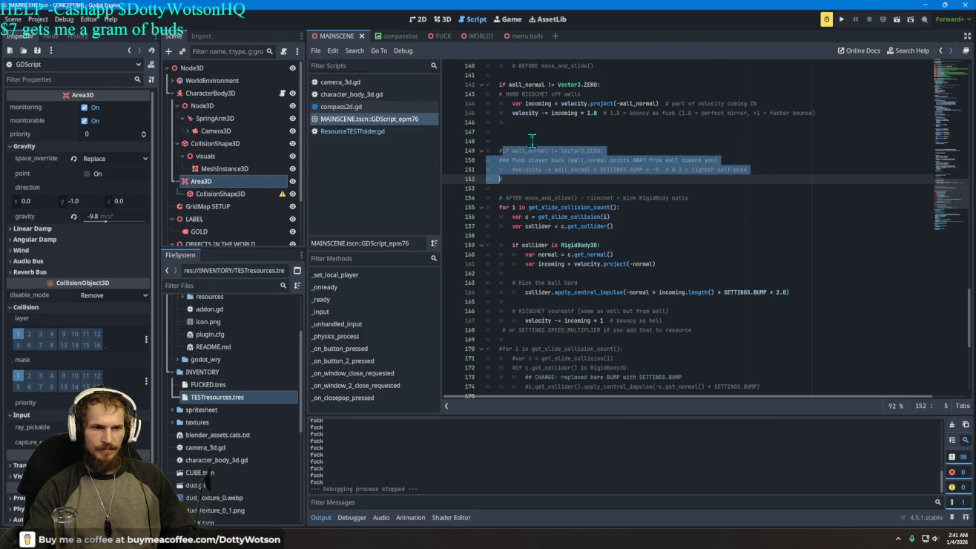
{"action": "scroll", "coordinate": [532, 140], "scroll_direction": "up", "scroll_amount": 3}
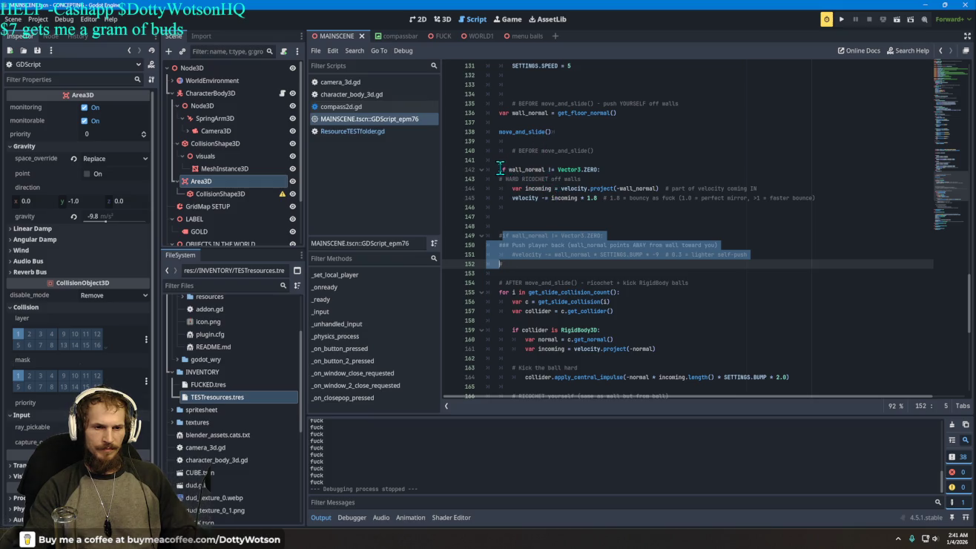
{"action": "left_click_drag", "start_coordinate": [498, 169], "coordinate": [557, 198]}
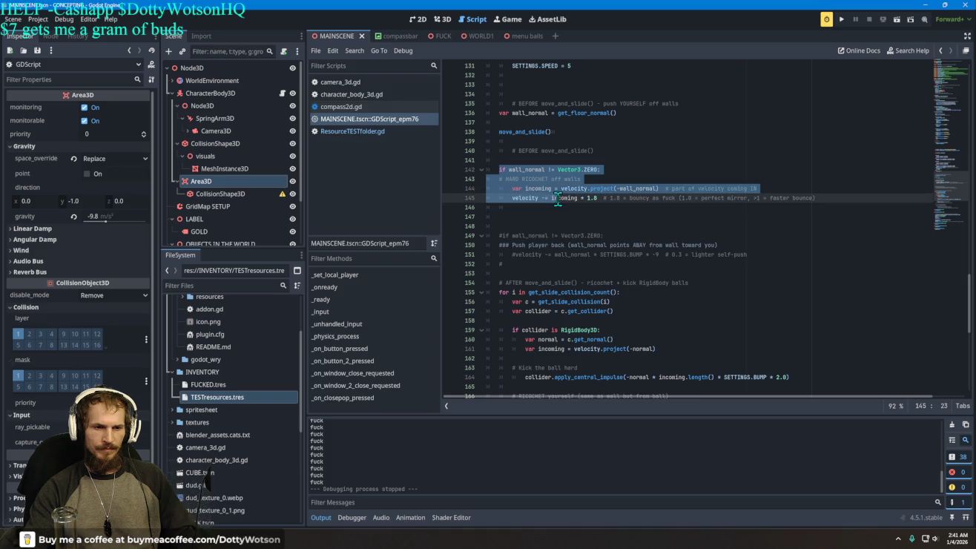
{"action": "left_click_drag", "start_coordinate": [814, 198], "coordinate": [494, 174]}
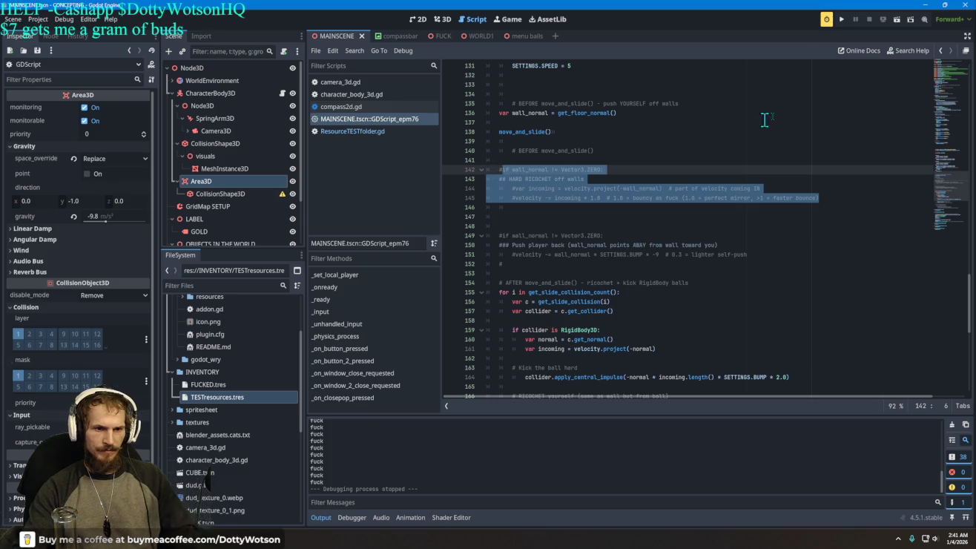
{"action": "left_click", "coordinate": [841, 19]}
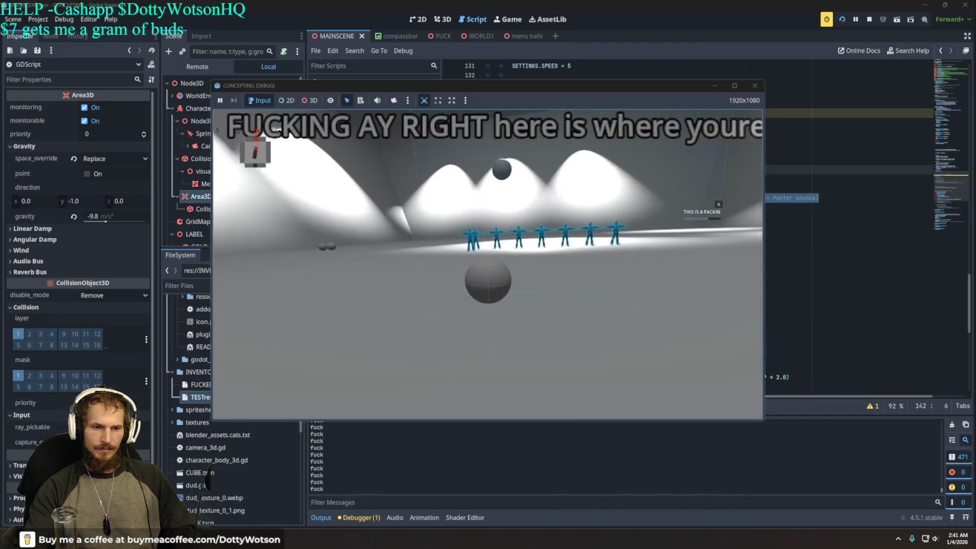
Quit the debug run and go back to the 3D workspace view.
{"action": "left_click", "coordinate": [677, 170]}
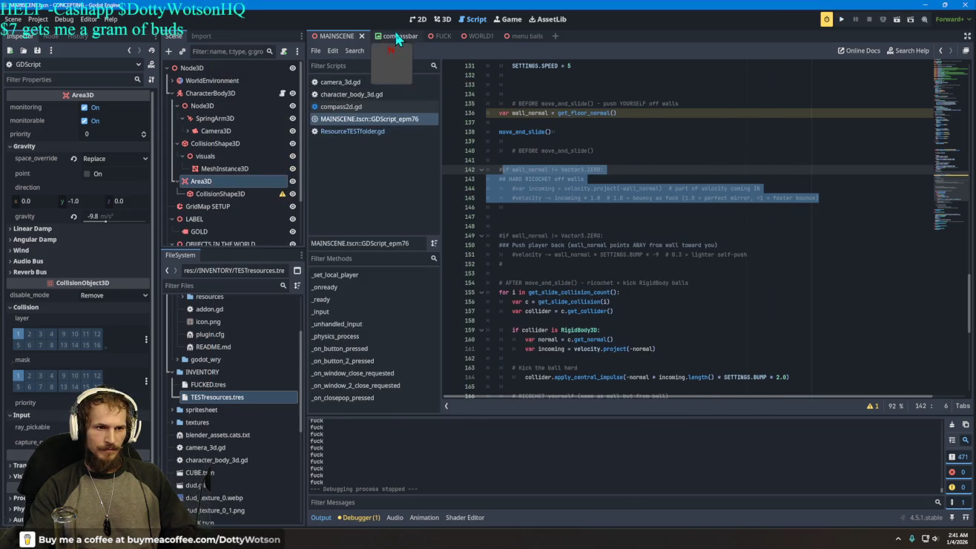
{"action": "left_click", "coordinate": [442, 20]}
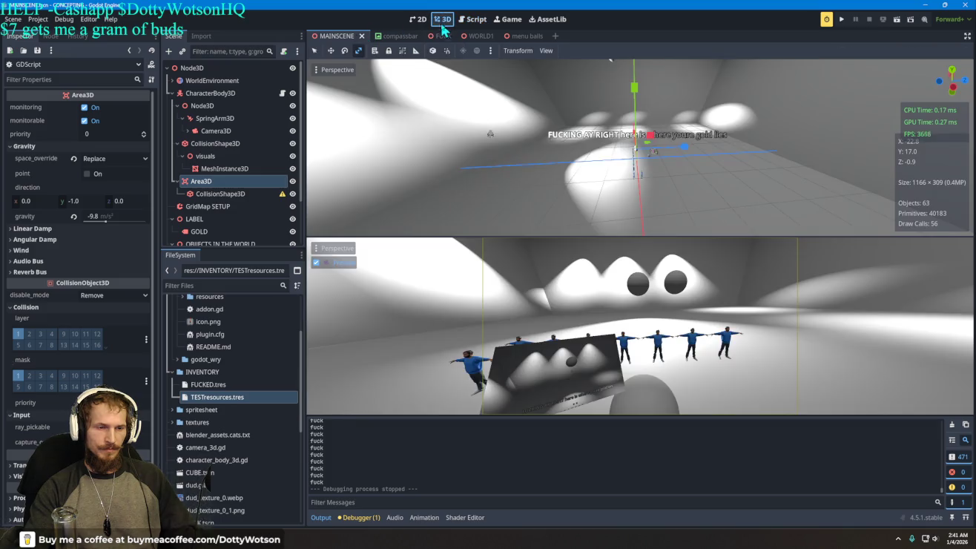
Reparent Area3D and CollisionShape3D under Camera3D and playtest the game.
{"action": "left_click", "coordinate": [194, 183]}
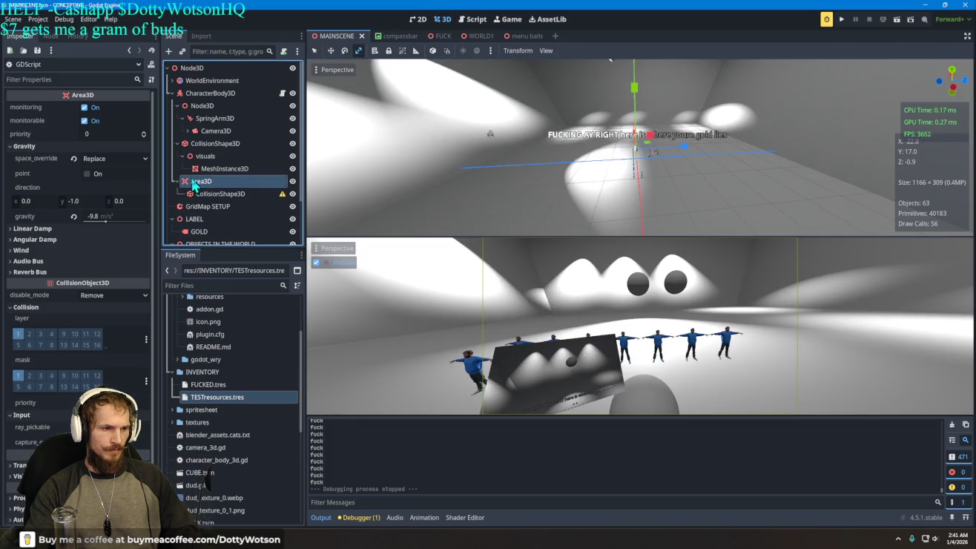
{"action": "left_click", "coordinate": [210, 197], "text": "ctrl"}
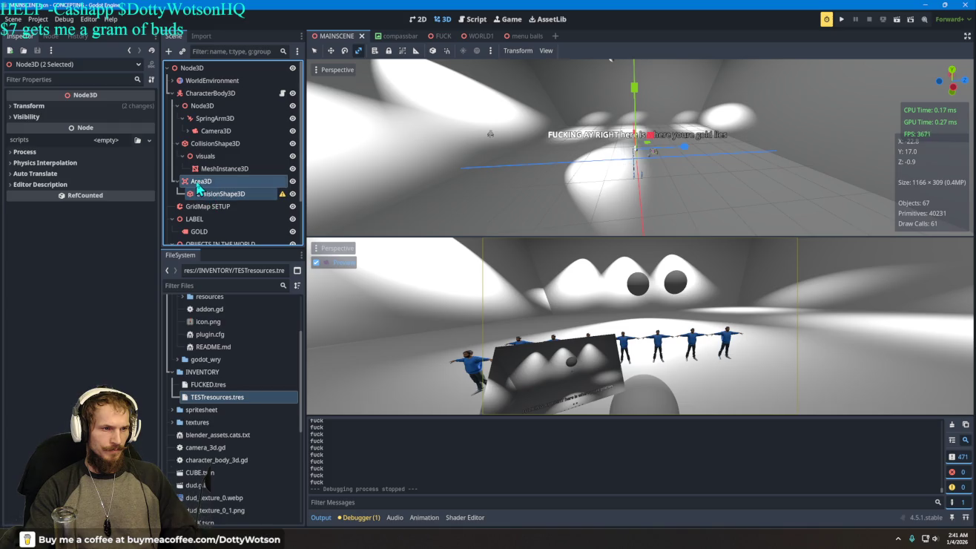
{"action": "left_click_drag", "start_coordinate": [212, 132], "coordinate": [206, 122]}
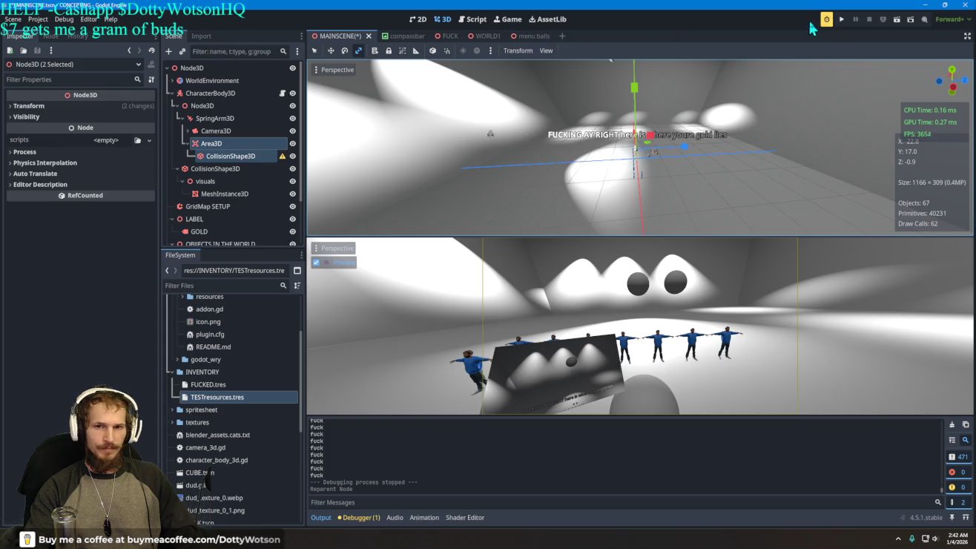
{"action": "left_click", "coordinate": [841, 20]}
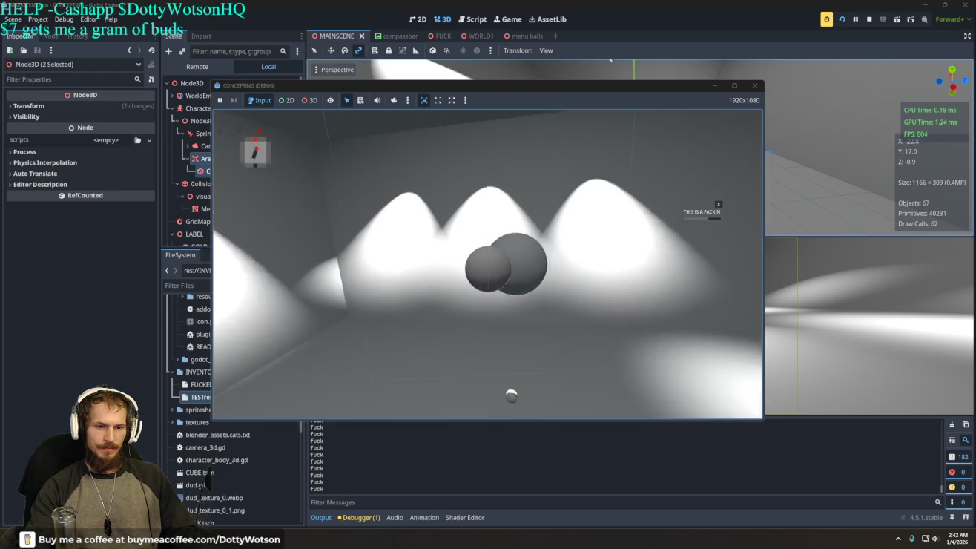
Quit the game, view the scene from its opposite side, and playtest again.
{"action": "key", "text": "Escape"}
{"action": "left_click", "coordinate": [699, 159]}
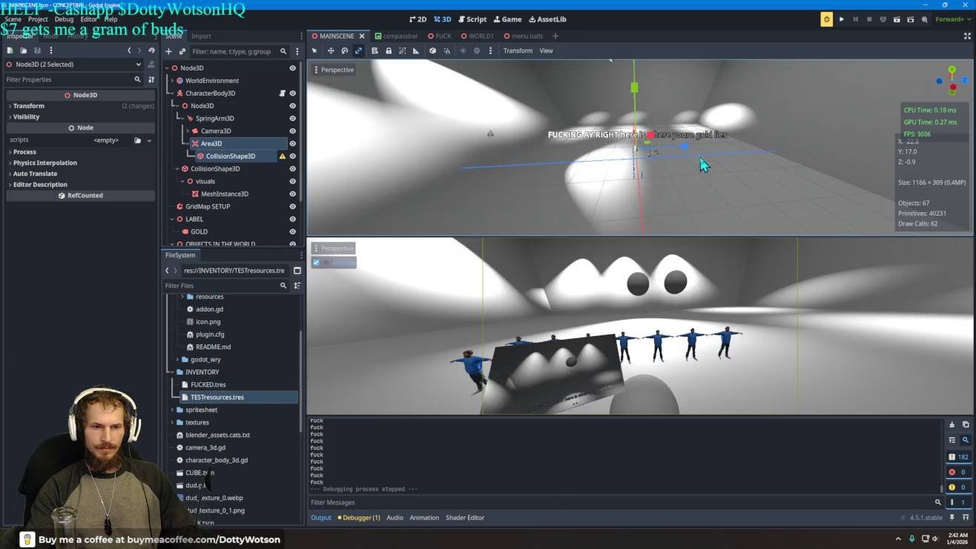
{"action": "scroll", "coordinate": [597, 183], "scroll_direction": "down", "scroll_amount": 5}
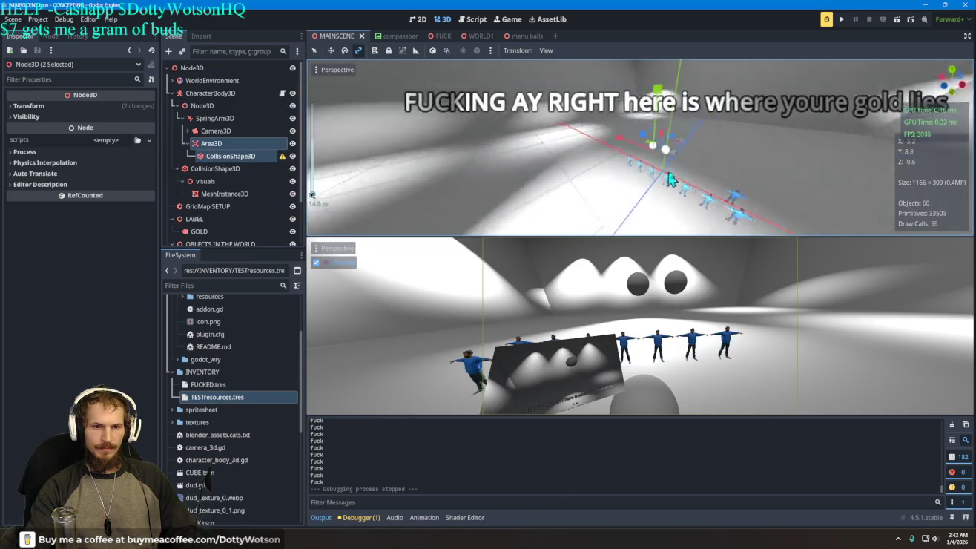
{"action": "scroll", "coordinate": [709, 158], "scroll_direction": "up", "scroll_amount": 4}
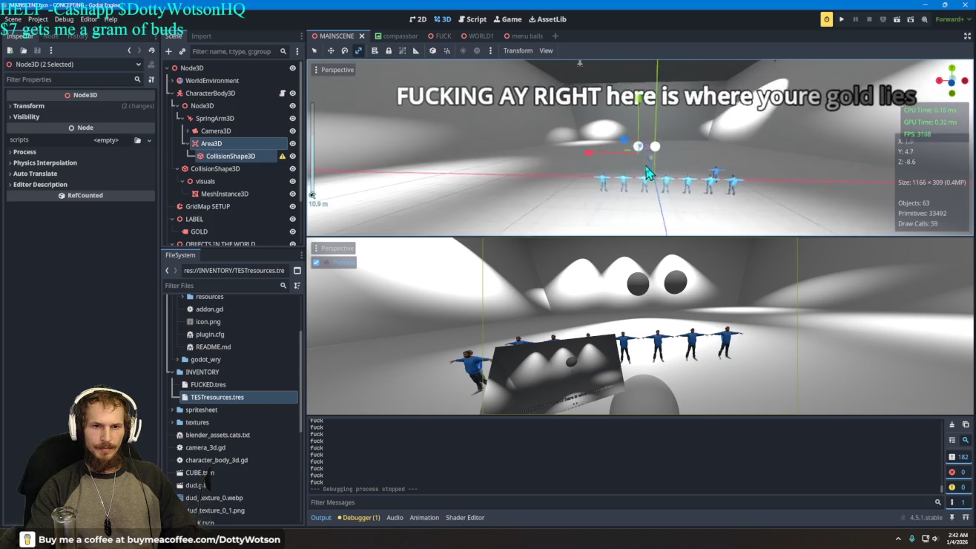
{"action": "left_click_drag", "start_coordinate": [647, 170], "coordinate": [444, 175]}
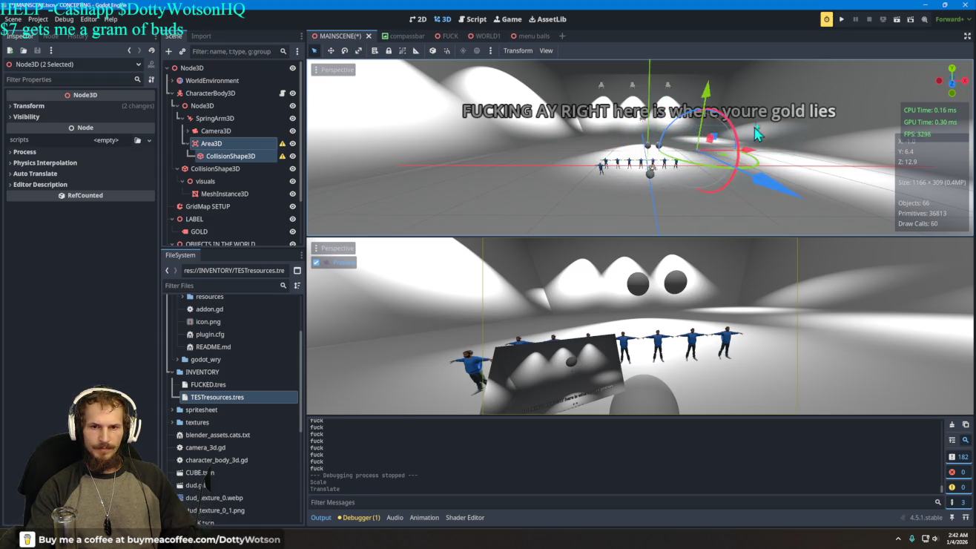
{"action": "left_click", "coordinate": [841, 21]}
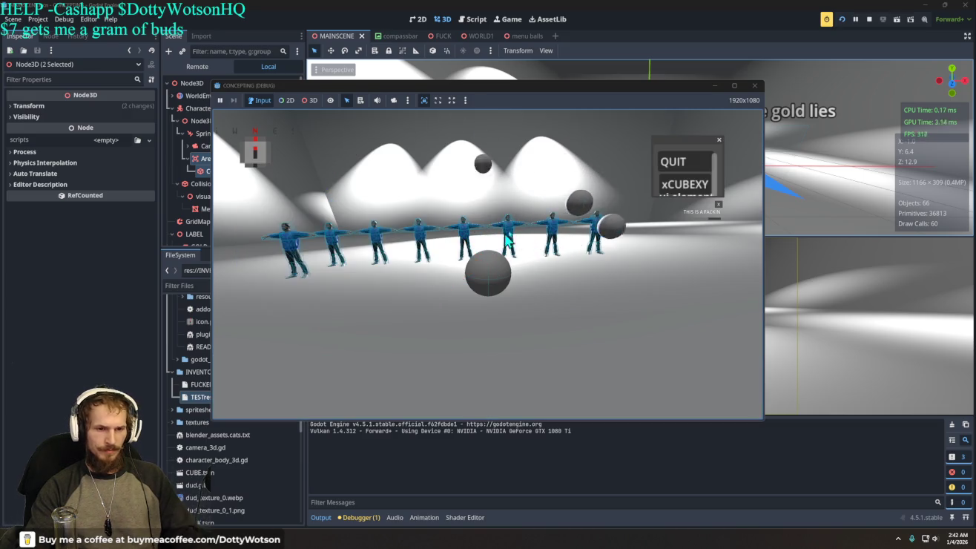
Resume play briefly, then quit the playtest back to the editor.
{"action": "left_click", "coordinate": [719, 141]}
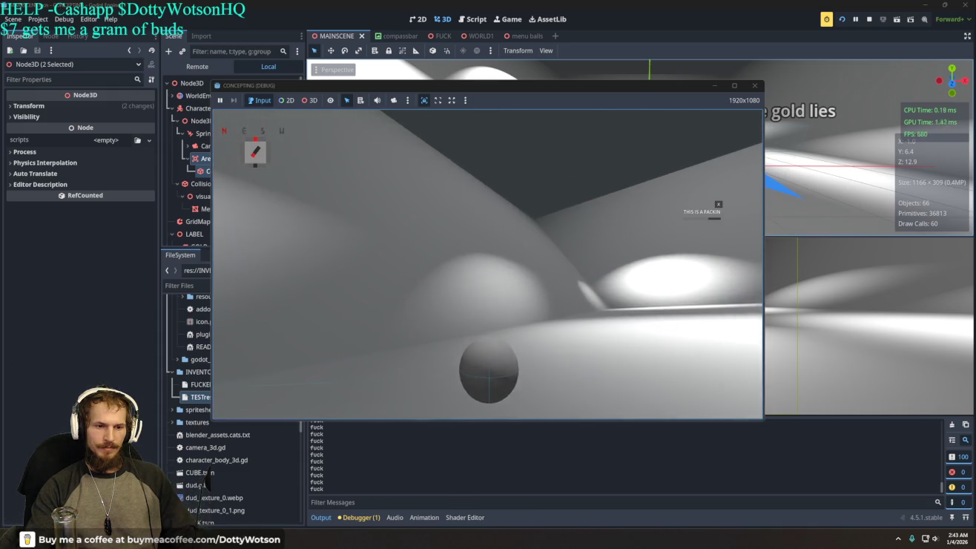
{"action": "key", "text": "Escape"}
{"action": "left_click", "coordinate": [693, 168]}
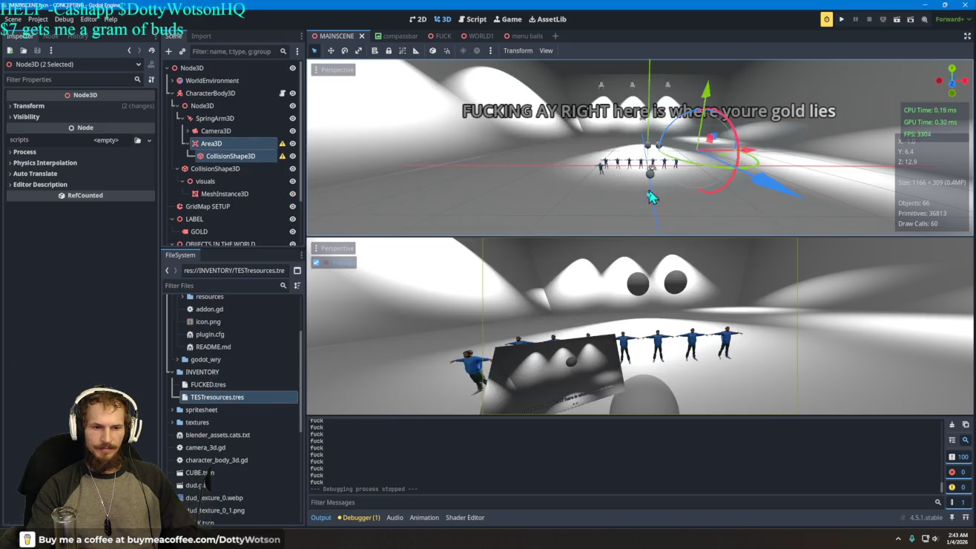
Move Area3D and its collision shape about 5.96 units along negative X, then playtest and quit.
{"action": "left_click_drag", "start_coordinate": [755, 154], "coordinate": [706, 159]}
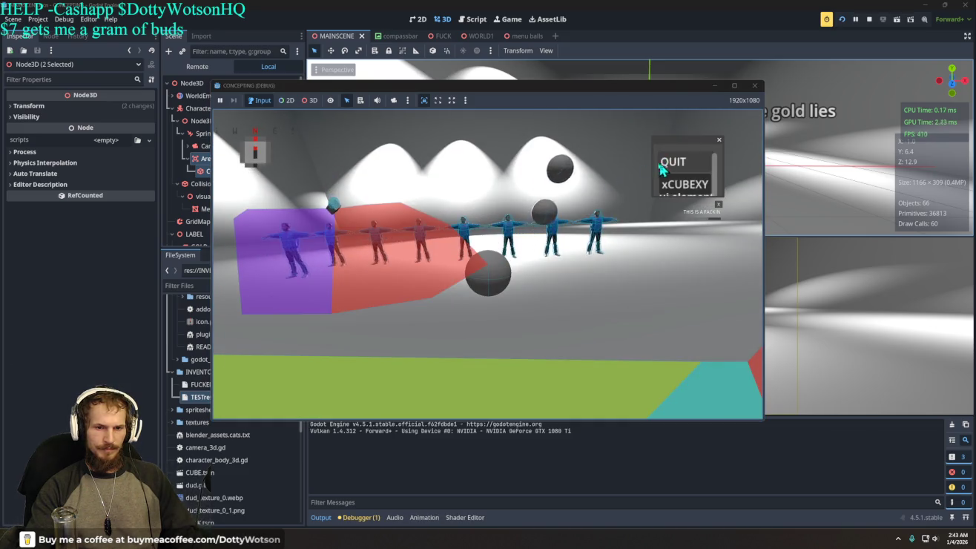
{"action": "left_click", "coordinate": [719, 142]}
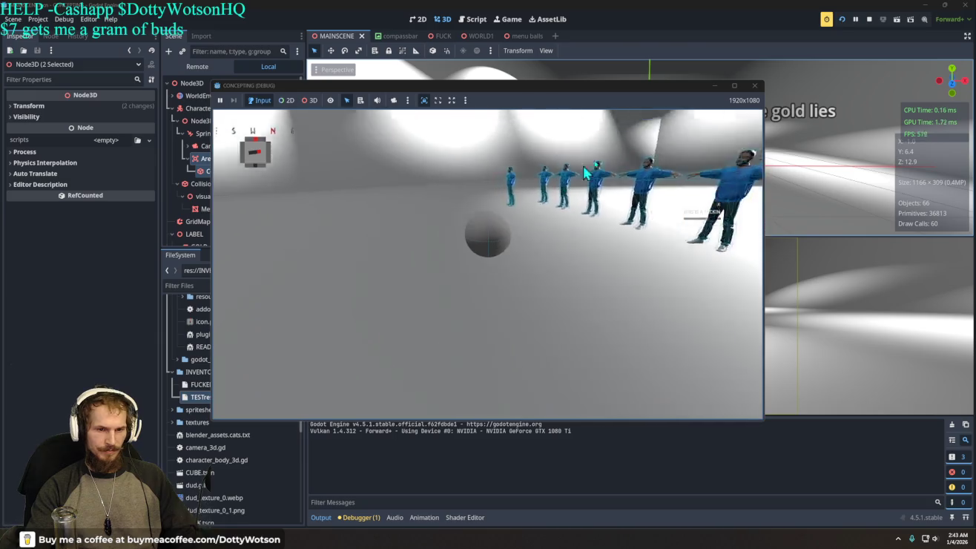
{"action": "key", "text": "Escape"}
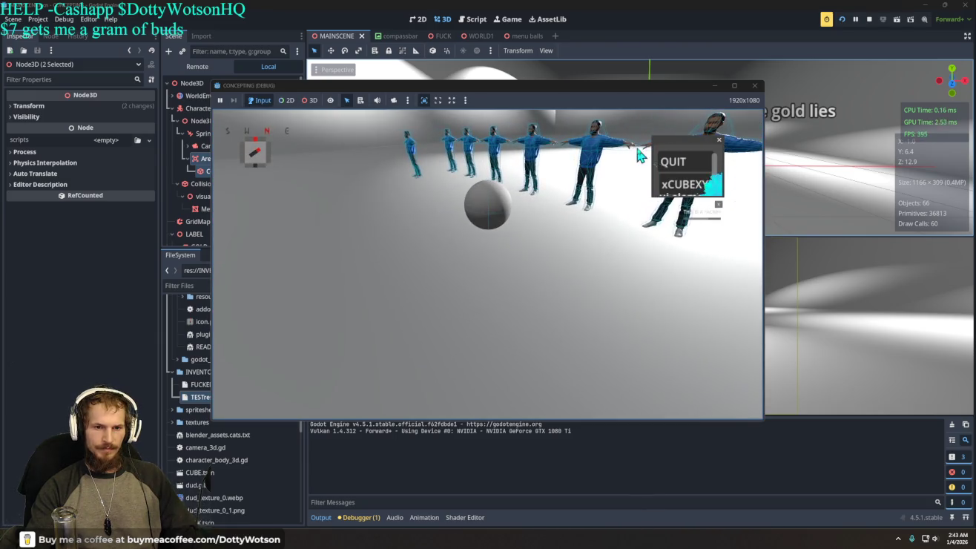
{"action": "key", "text": "Escape"}
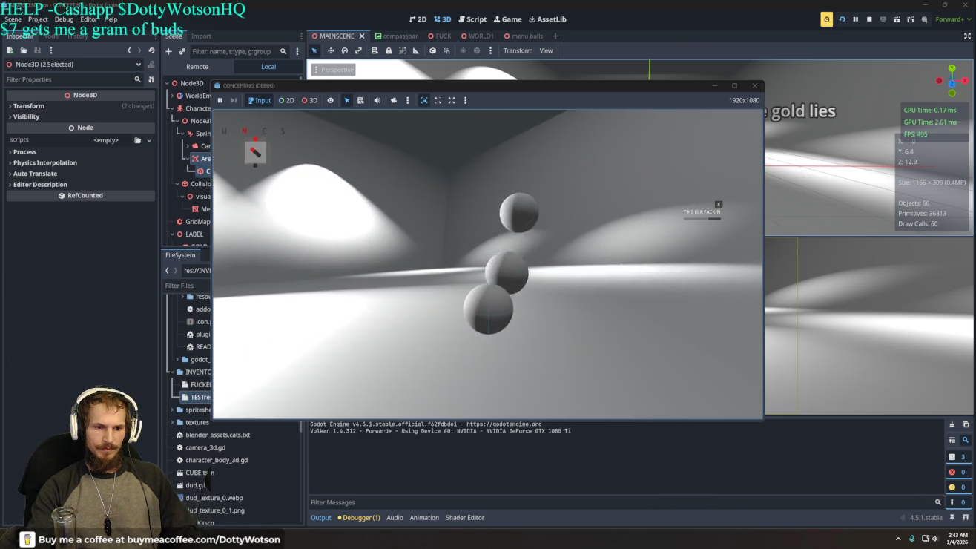
{"action": "key", "text": "Escape"}
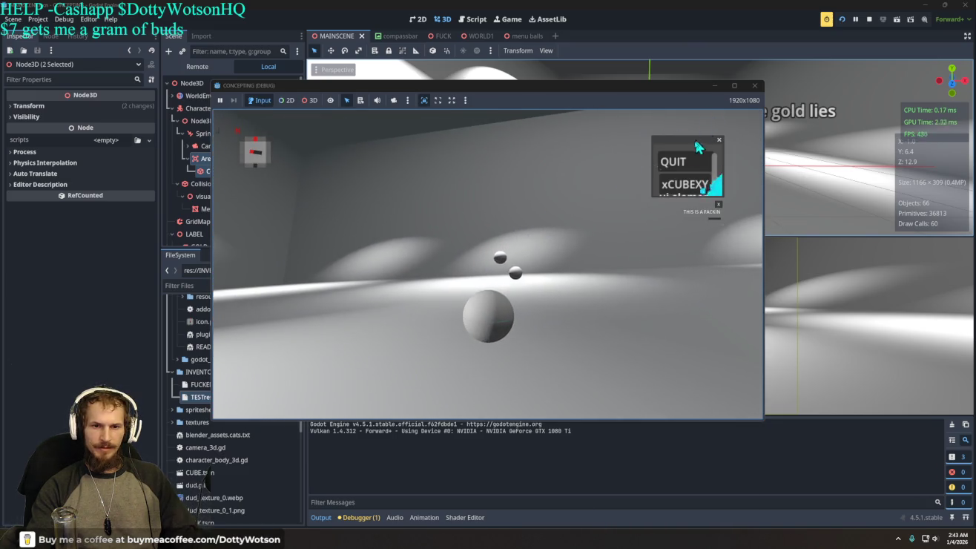
{"action": "left_click", "coordinate": [675, 163]}
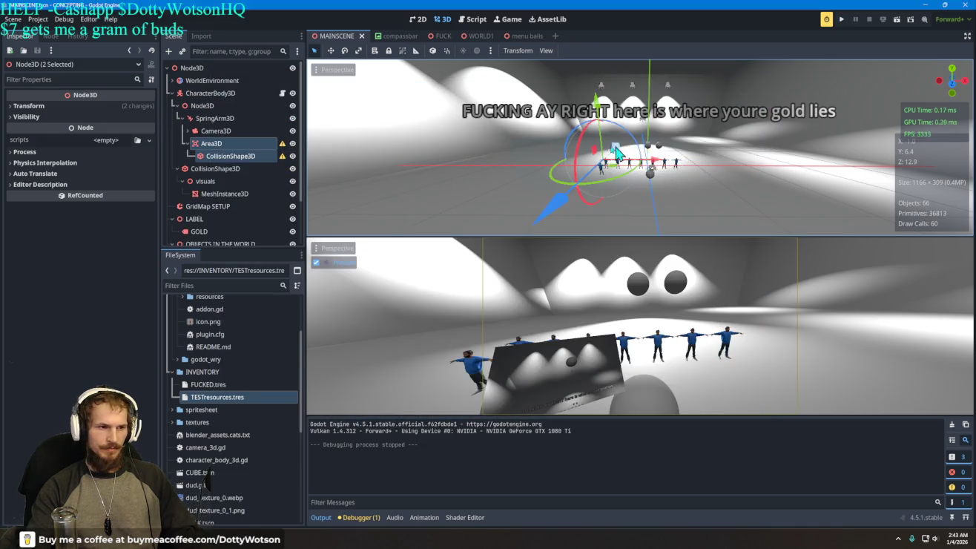
Select only the Area3D and shift it left along X.
{"action": "left_click", "coordinate": [219, 146]}
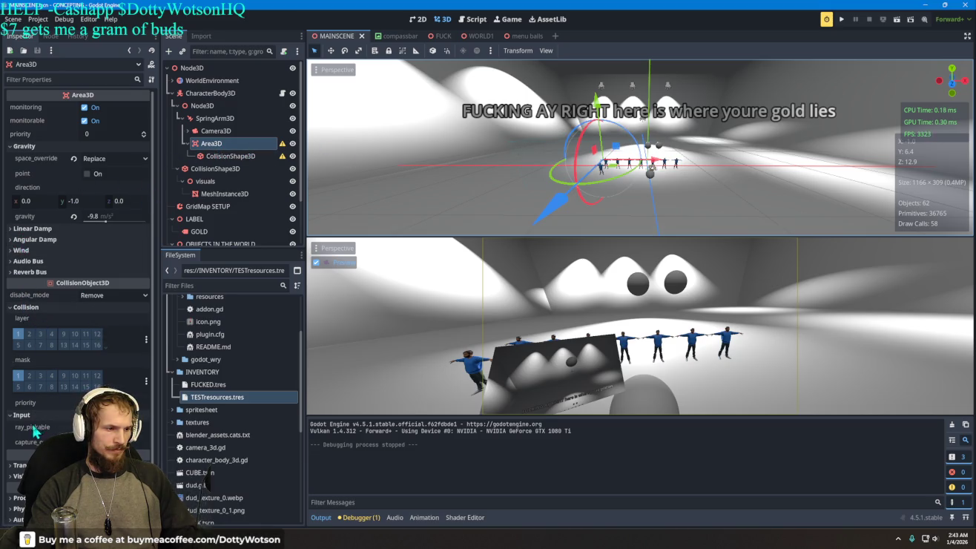
{"action": "left_click", "coordinate": [18, 465]}
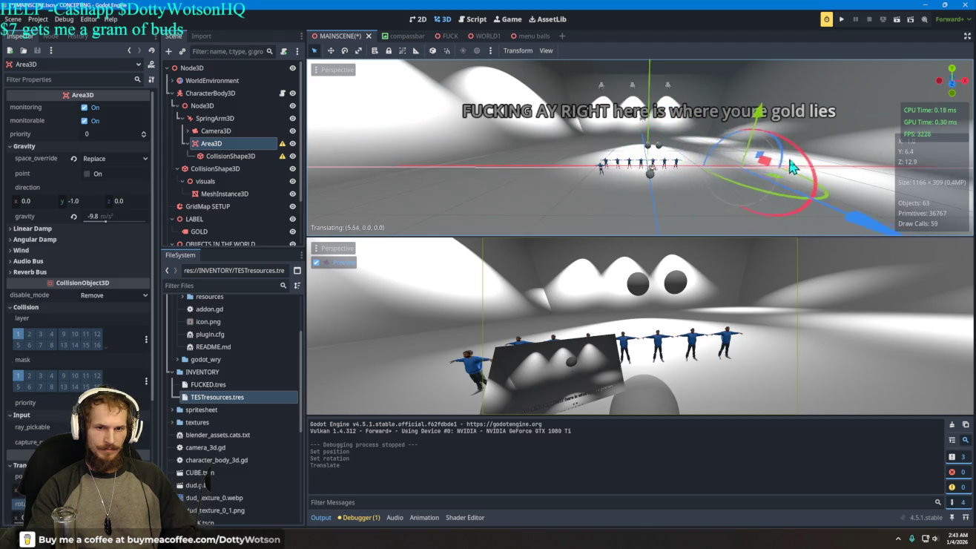
{"action": "left_click_drag", "start_coordinate": [810, 158], "coordinate": [798, 158]}
{"action": "scroll", "coordinate": [800, 157], "scroll_direction": "up", "scroll_amount": 3}
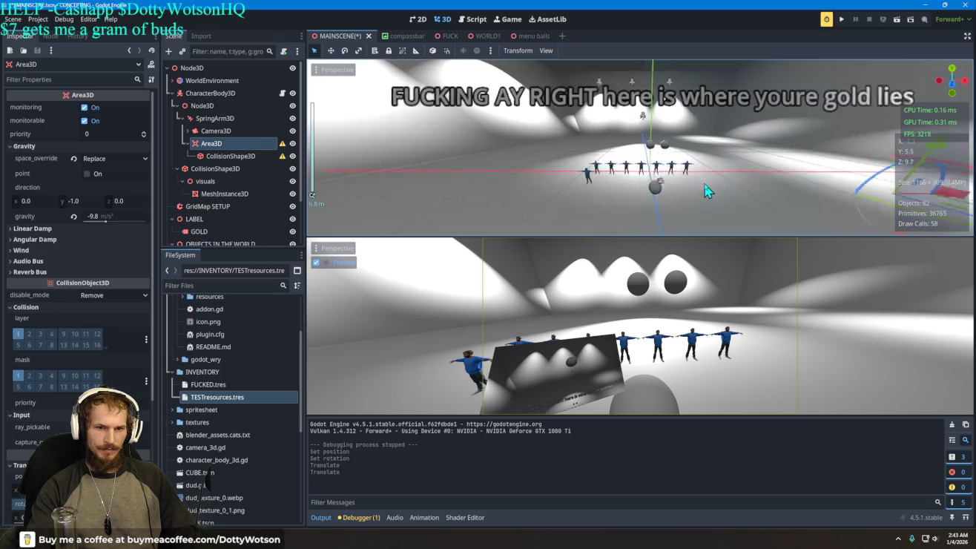
{"action": "scroll", "coordinate": [739, 172], "scroll_direction": "down", "scroll_amount": 3}
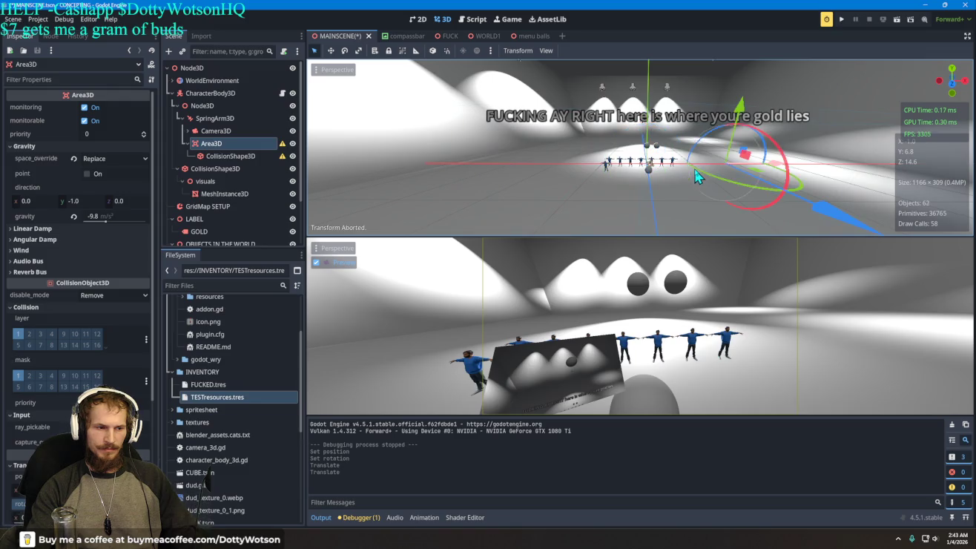
Reset the collision shape's scale to 1 and move it along X, Z and down along Y.
{"action": "left_click", "coordinate": [227, 157]}
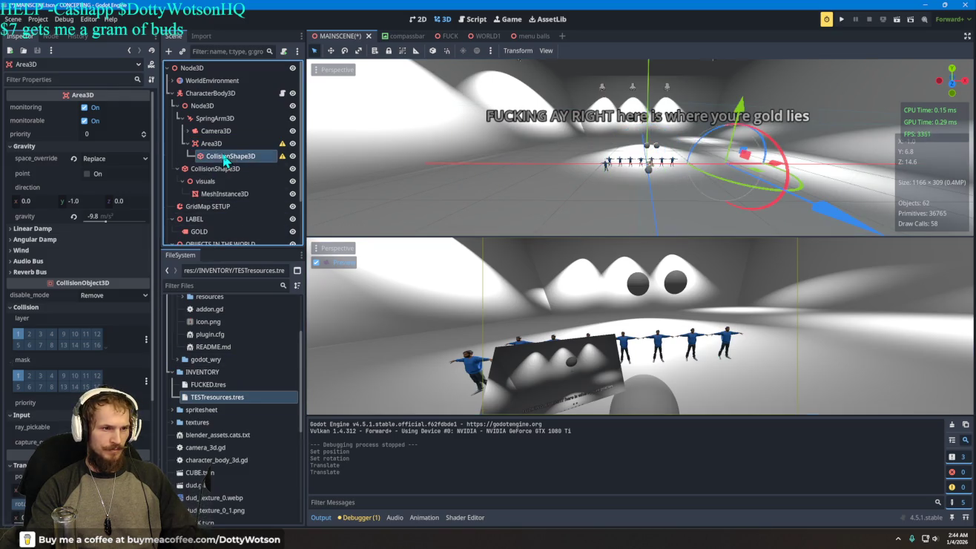
{"action": "left_click", "coordinate": [22, 170]}
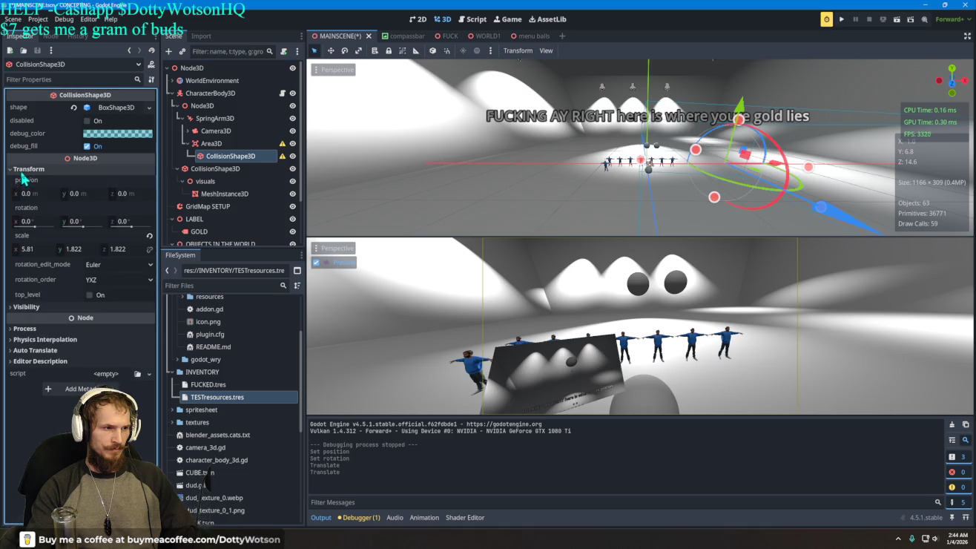
{"action": "left_click", "coordinate": [150, 237]}
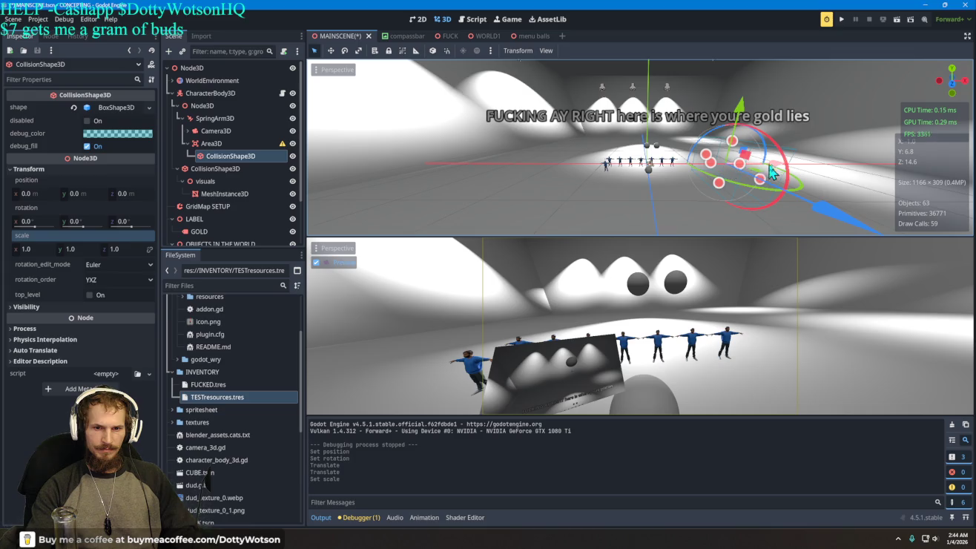
{"action": "left_click_drag", "start_coordinate": [773, 170], "coordinate": [710, 172]}
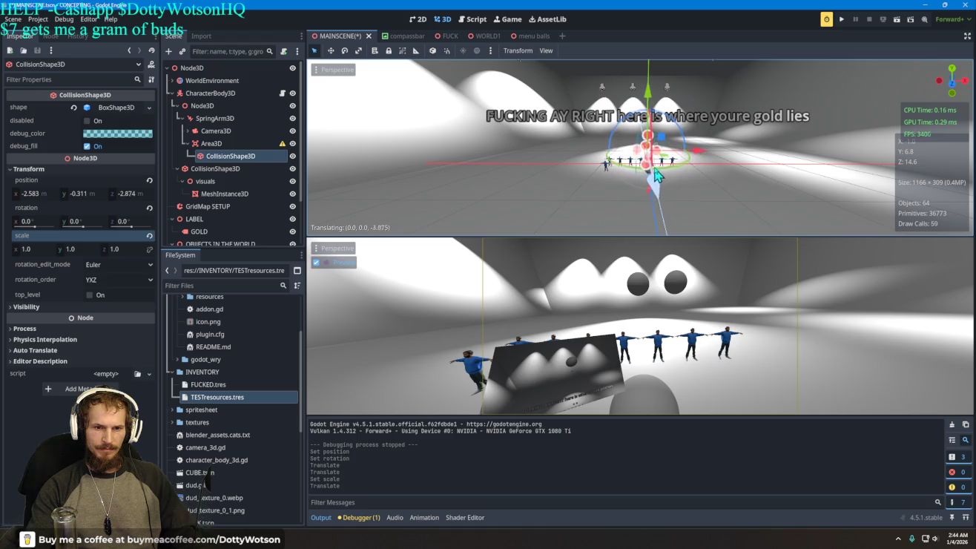
{"action": "left_click_drag", "start_coordinate": [656, 176], "coordinate": [652, 179]}
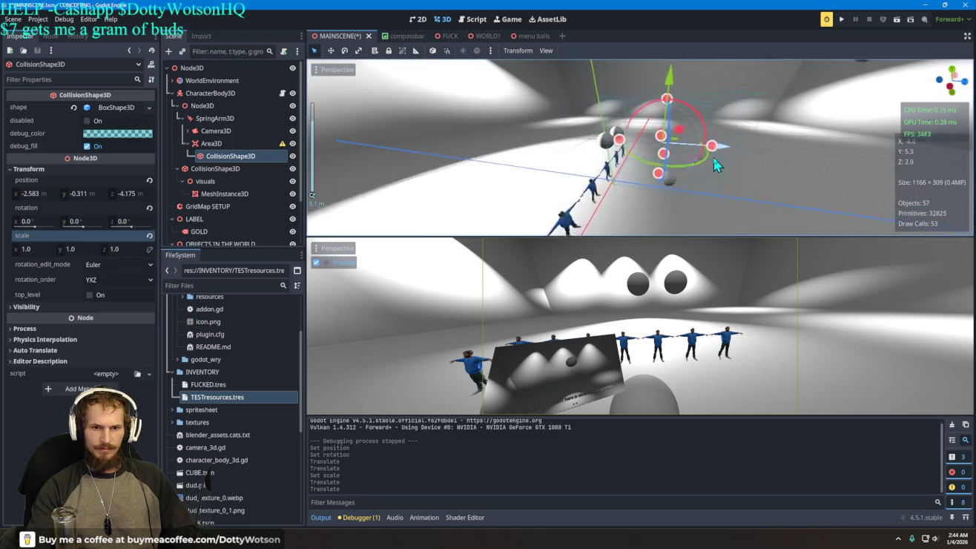
{"action": "left_click_drag", "start_coordinate": [732, 151], "coordinate": [668, 147]}
{"action": "left_click_drag", "start_coordinate": [607, 74], "coordinate": [610, 112]}
Stretch the collision shape to 3.446 on Z, place it at z -12.066, then save and run.
{"action": "scroll", "coordinate": [630, 176], "scroll_direction": "up", "scroll_amount": 3}
{"action": "key", "text": "r"}
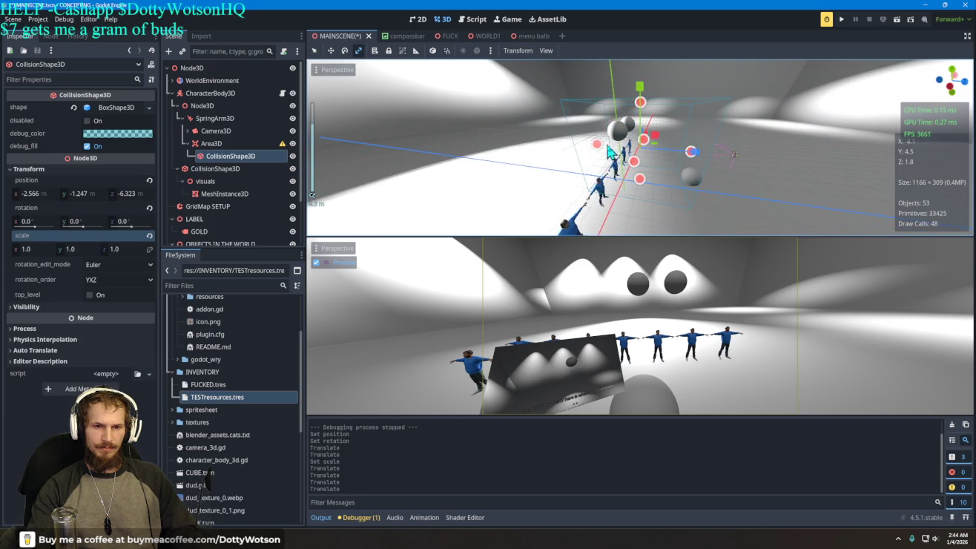
{"action": "left_click_drag", "start_coordinate": [691, 153], "coordinate": [783, 159]}
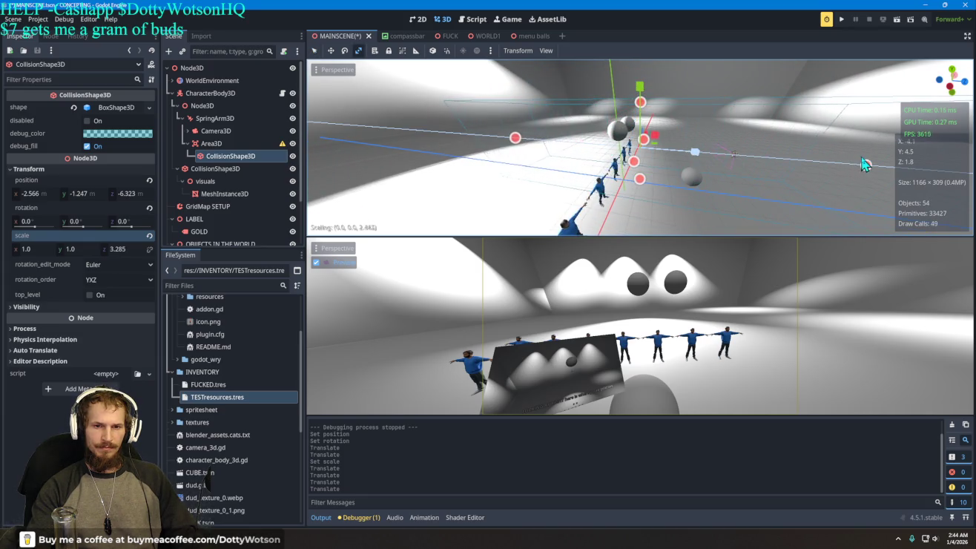
{"action": "left_click_drag", "start_coordinate": [863, 164], "coordinate": [866, 165]}
{"action": "left_click_drag", "start_coordinate": [715, 160], "coordinate": [609, 155]}
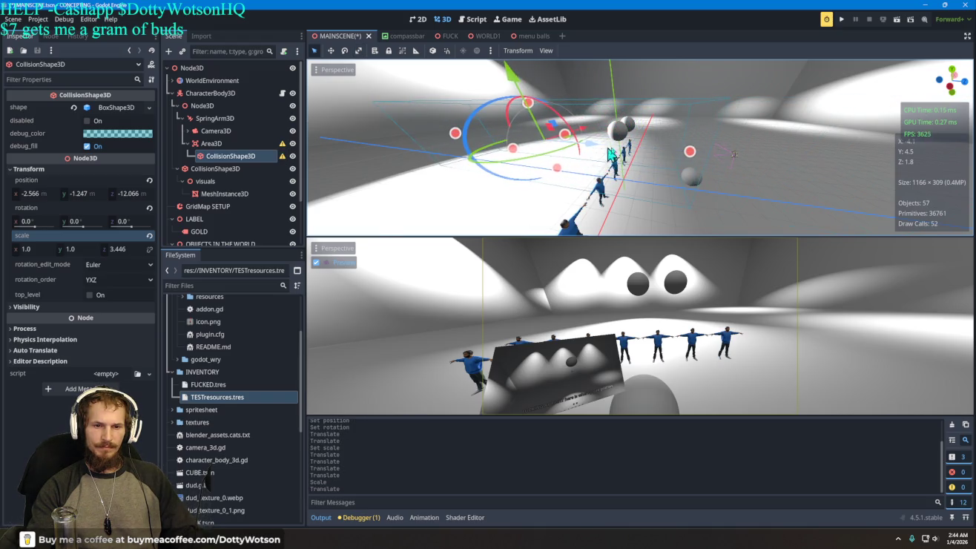
{"action": "left_click", "coordinate": [840, 18]}
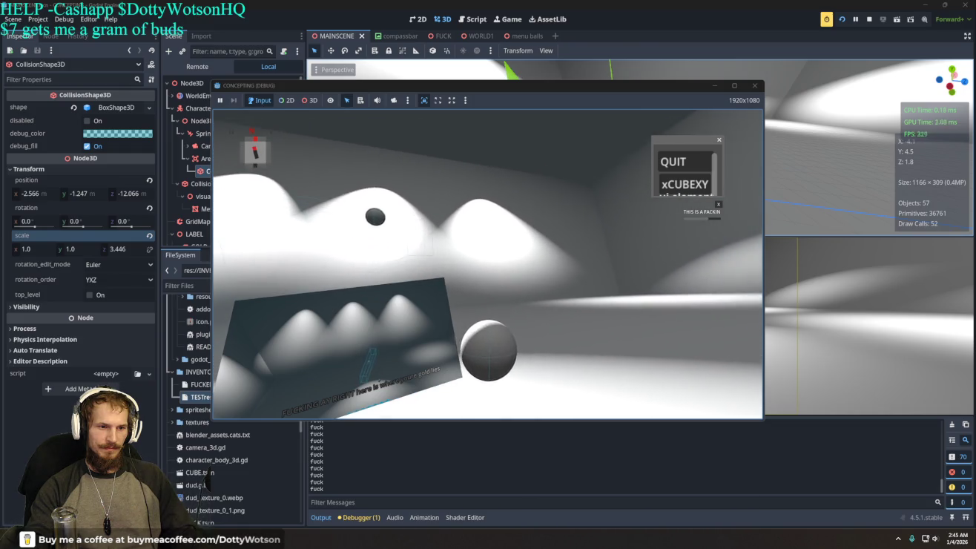
Quit the playtest and orbit the 3D view to frame the collision shape.
{"action": "left_click", "coordinate": [675, 161]}
{"action": "left_click_drag", "start_coordinate": [639, 159], "coordinate": [564, 139]}
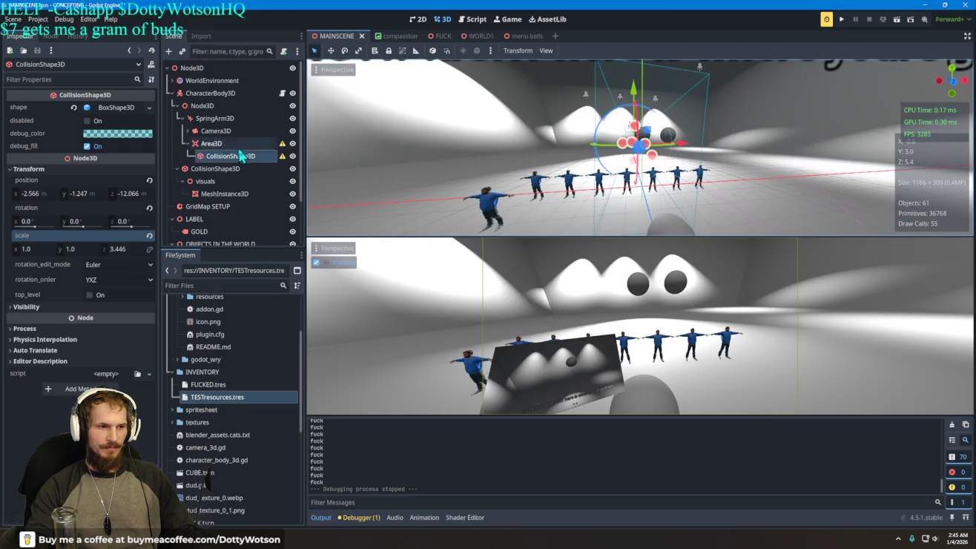
Select the Area3D and orbit to look straight down the row of figures.
{"action": "left_click", "coordinate": [212, 143]}
{"action": "left_click_drag", "start_coordinate": [652, 166], "coordinate": [709, 158]}
{"action": "scroll", "coordinate": [694, 161], "scroll_direction": "up", "scroll_amount": 3}
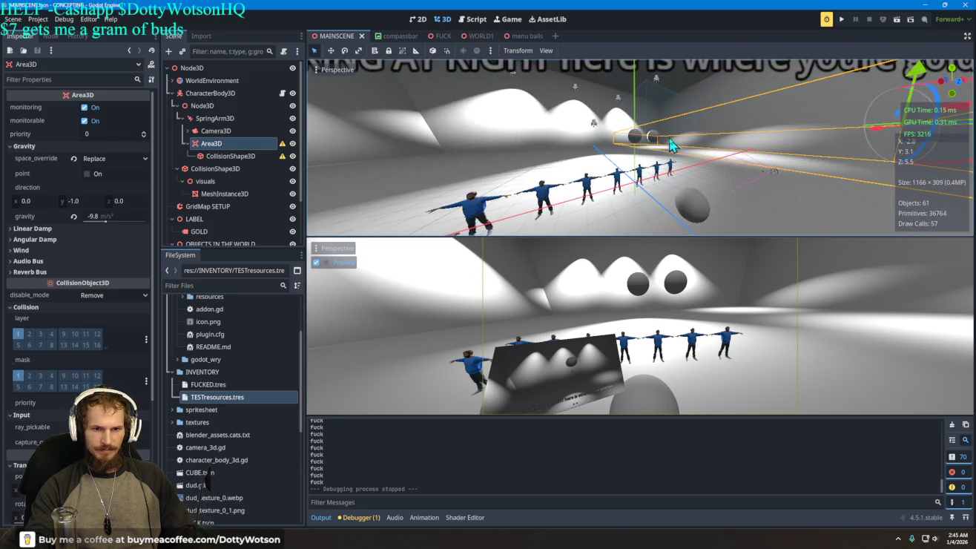
{"action": "mouse_move", "coordinate": [668, 146]}
{"action": "left_mouse_down"}
{"action": "mouse_move", "coordinate": [657, 156]}
{"action": "mouse_move", "coordinate": [690, 132]}
{"action": "left_mouse_up"}
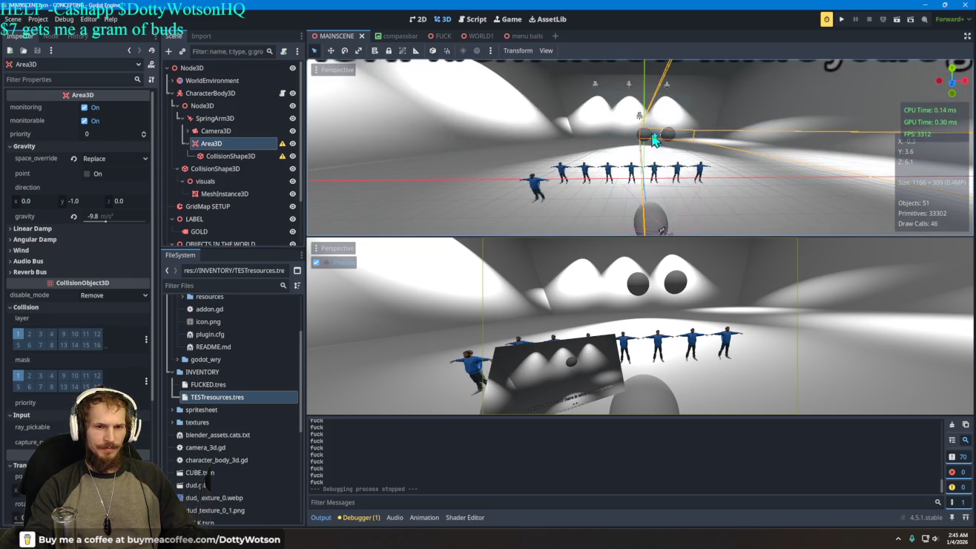
Try moving the collision shape along X but cancel, keeping it at x -2.566.
{"action": "left_click", "coordinate": [272, 156]}
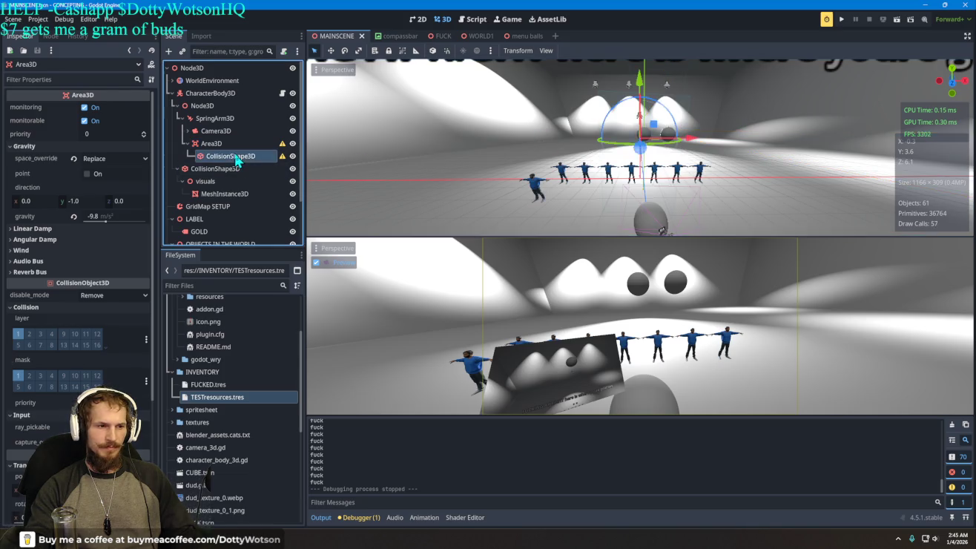
{"action": "mouse_move", "coordinate": [694, 144]}
{"action": "left_mouse_down"}
{"action": "mouse_move", "coordinate": [664, 151]}
{"action": "mouse_move", "coordinate": [676, 149]}
{"action": "left_mouse_up"}
{"action": "right_click", "coordinate": [676, 148]}
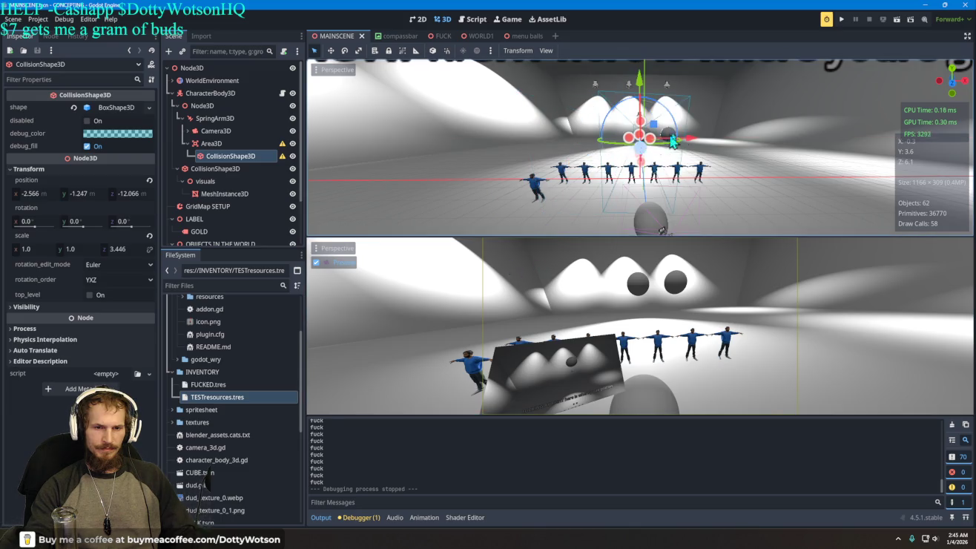
{"action": "key", "text": "s"}
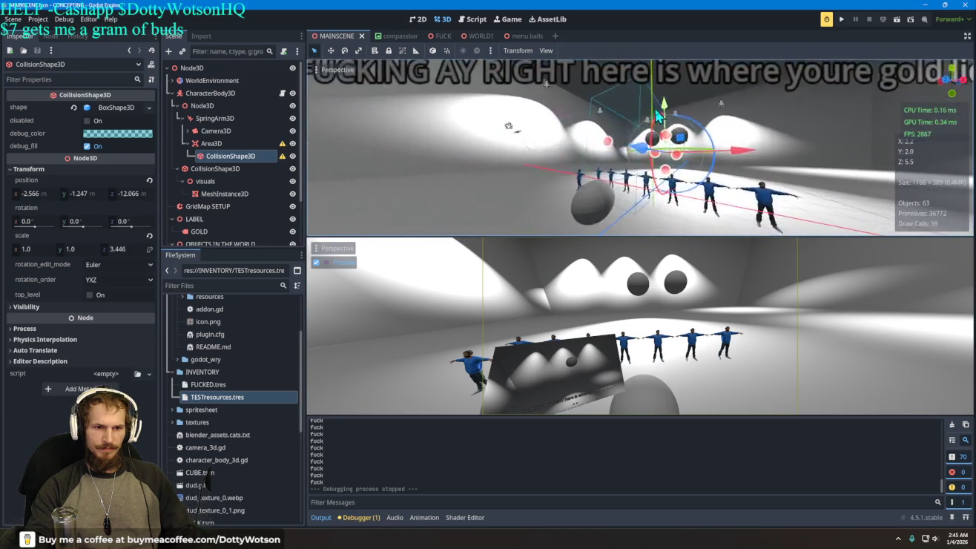
{"action": "left_click_drag", "start_coordinate": [707, 149], "coordinate": [772, 159]}
{"action": "right_click", "coordinate": [772, 158]}
{"action": "left_click_drag", "start_coordinate": [539, 176], "coordinate": [569, 171]}
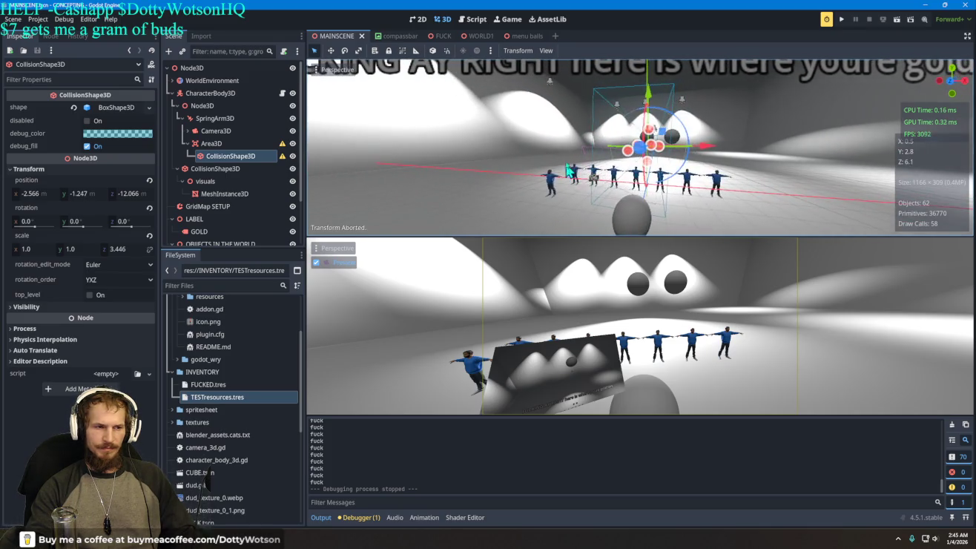
Focus on the Area3D, shift it about 2.66 units along negative X, and squash it along X.
{"action": "left_click", "coordinate": [222, 146]}
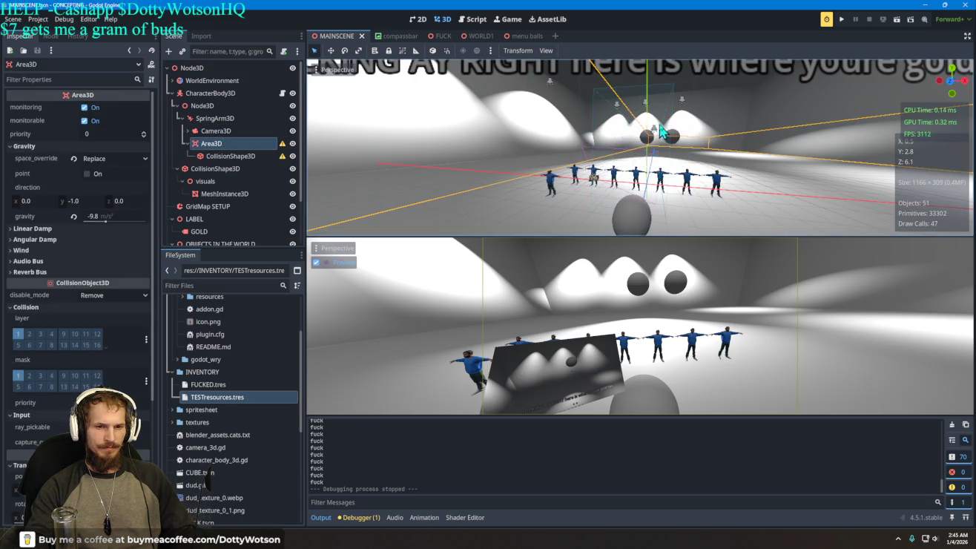
{"action": "key", "text": "f"}
{"action": "scroll", "coordinate": [671, 157], "scroll_direction": "down", "scroll_amount": 5}
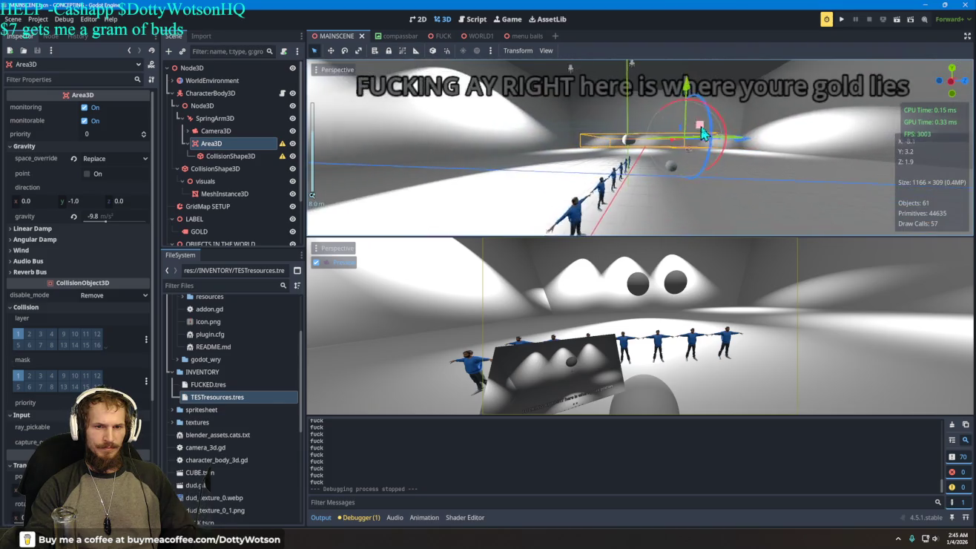
{"action": "scroll", "coordinate": [808, 151], "scroll_direction": "down", "scroll_amount": 5}
{"action": "left_click_drag", "start_coordinate": [777, 207], "coordinate": [730, 206]}
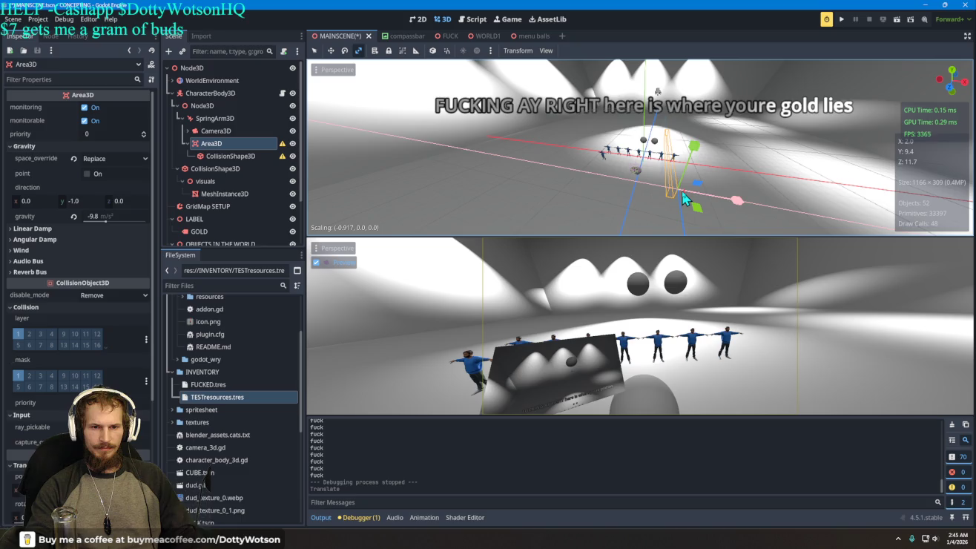
{"action": "left_click_drag", "start_coordinate": [685, 198], "coordinate": [707, 181]}
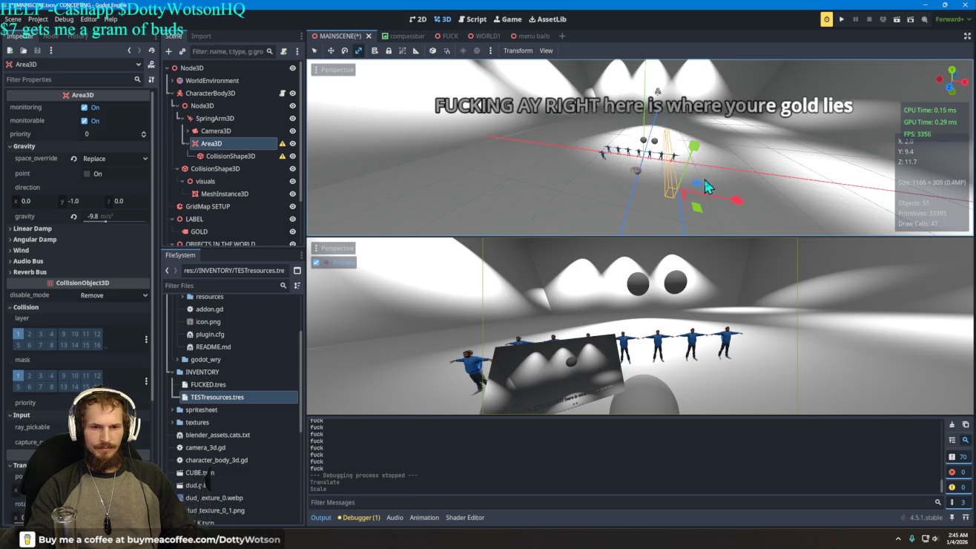
{"action": "scroll", "coordinate": [683, 228], "scroll_direction": "down", "scroll_amount": 4}
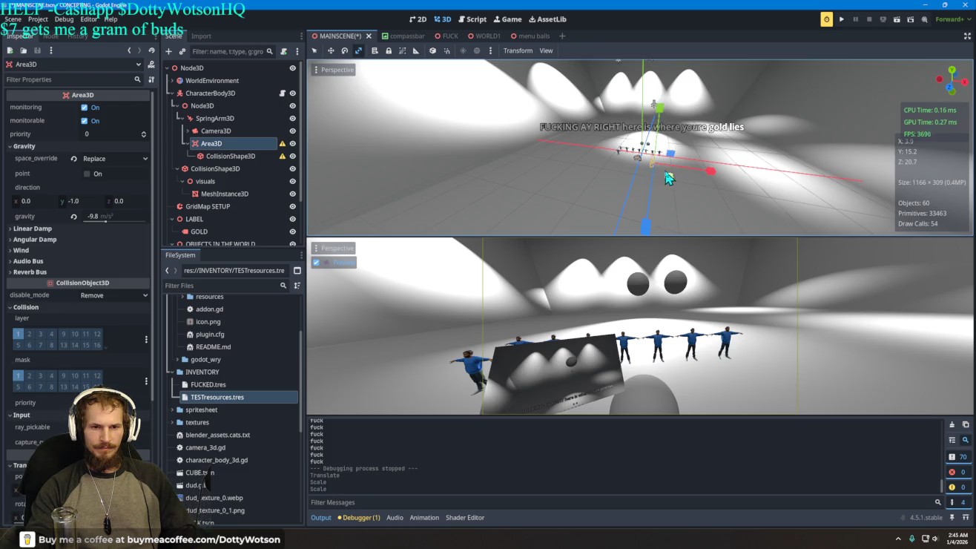
{"action": "scroll", "coordinate": [665, 176], "scroll_direction": "up", "scroll_amount": 5}
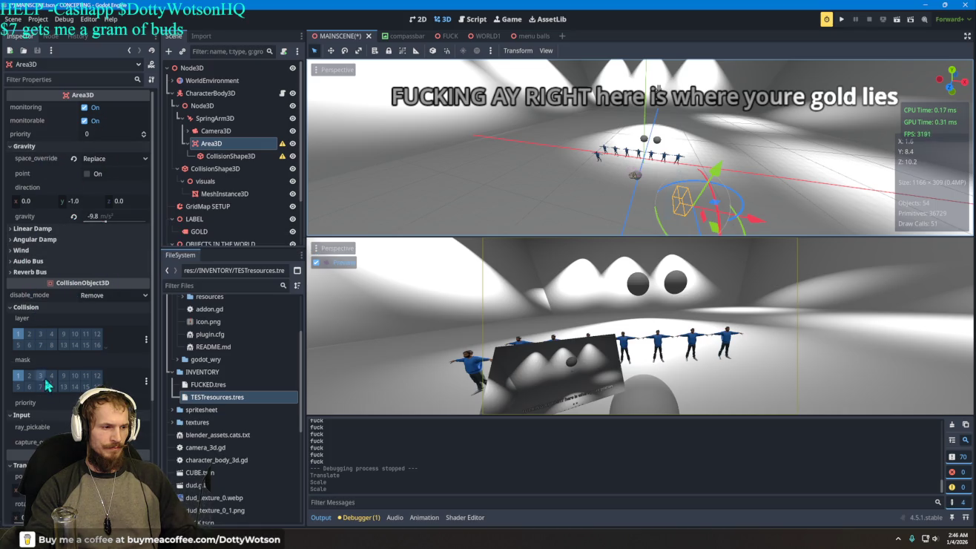
Revert the Area3D's position and scale, push it back to z -7.873, and narrow X to 0.4.
{"action": "scroll", "coordinate": [148, 390], "scroll_direction": "down", "scroll_amount": 5}
{"action": "left_click", "coordinate": [144, 308]}
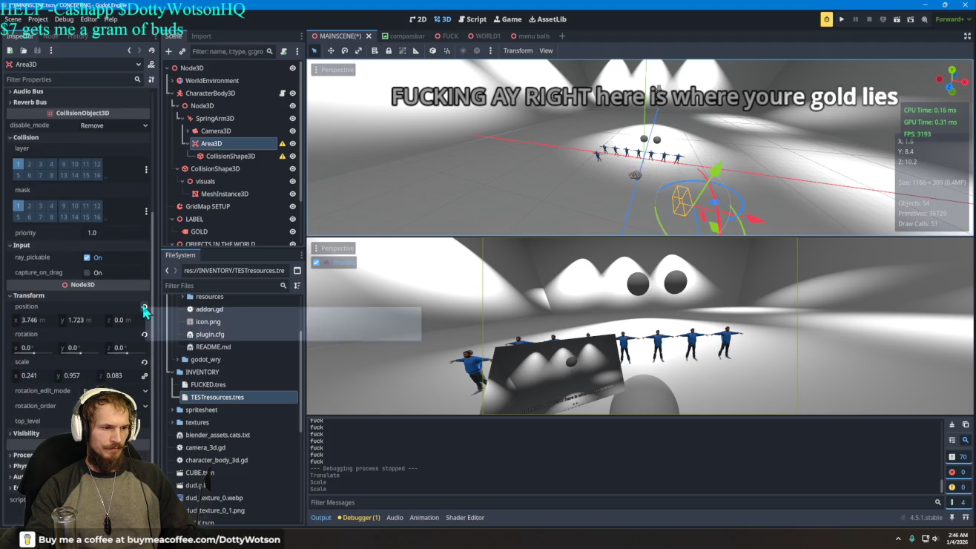
{"action": "left_click", "coordinate": [144, 363]}
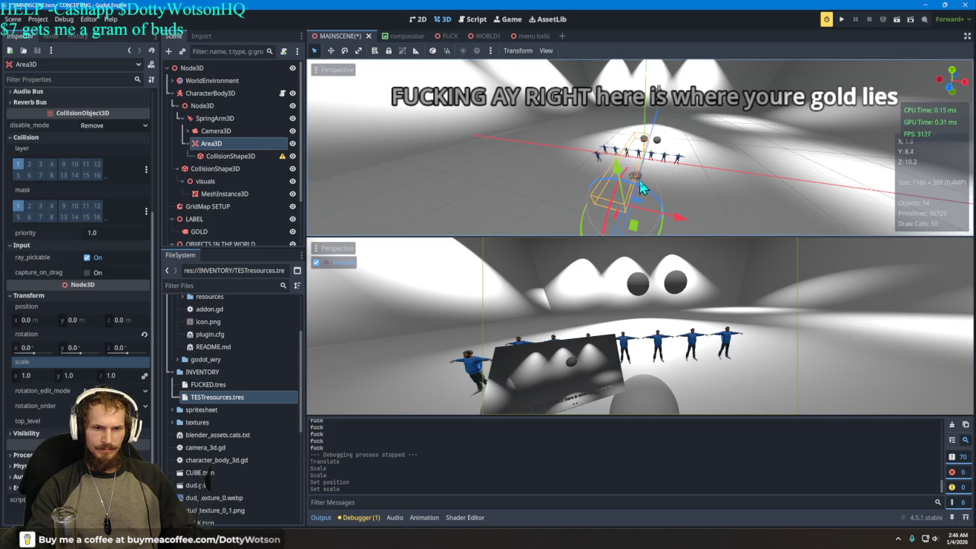
{"action": "scroll", "coordinate": [631, 199], "scroll_direction": "down", "scroll_amount": 2}
{"action": "scroll", "coordinate": [631, 221], "scroll_direction": "down", "scroll_amount": 3}
{"action": "mouse_move", "coordinate": [632, 219]}
{"action": "left_mouse_down"}
{"action": "mouse_move", "coordinate": [636, 183]}
{"action": "mouse_move", "coordinate": [682, 158]}
{"action": "mouse_move", "coordinate": [823, 147]}
{"action": "mouse_move", "coordinate": [650, 149]}
{"action": "left_mouse_up"}
{"action": "scroll", "coordinate": [653, 171], "scroll_direction": "up", "scroll_amount": 5}
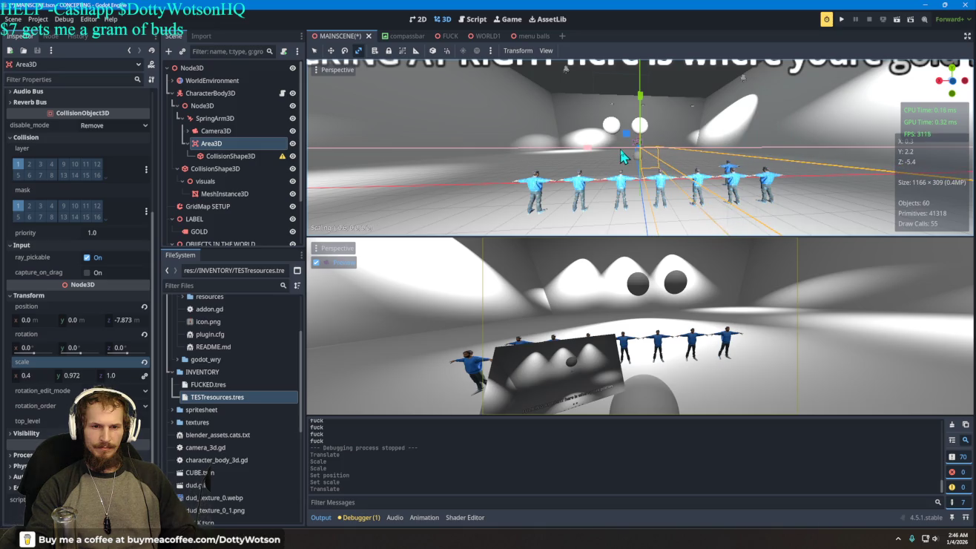
{"action": "left_click", "coordinate": [231, 156]}
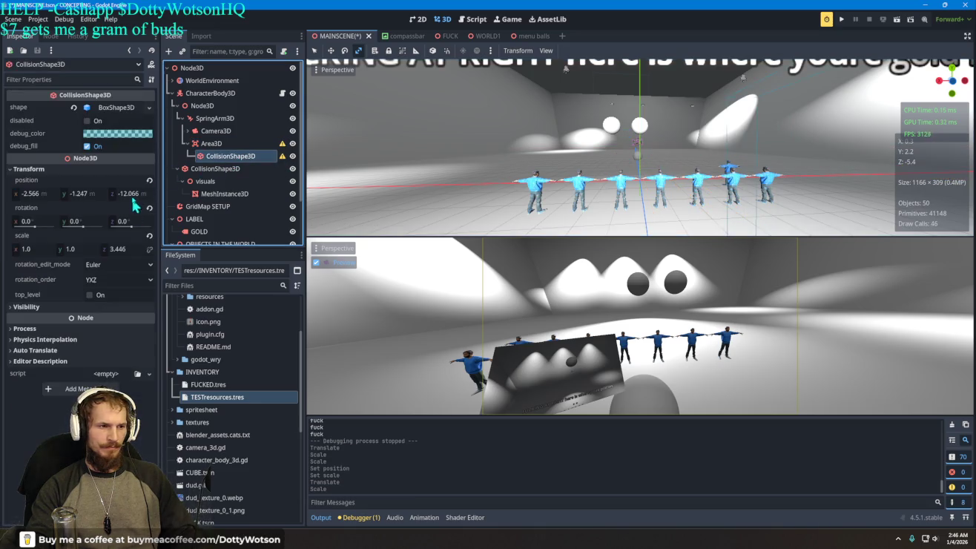
Reset the collision shape's position and rotation and start stretching its box.
{"action": "left_click", "coordinate": [149, 179]}
{"action": "left_click", "coordinate": [148, 207]}
{"action": "left_click_drag", "start_coordinate": [576, 141], "coordinate": [769, 146]}
{"action": "scroll", "coordinate": [668, 159], "scroll_direction": "down", "scroll_amount": 5}
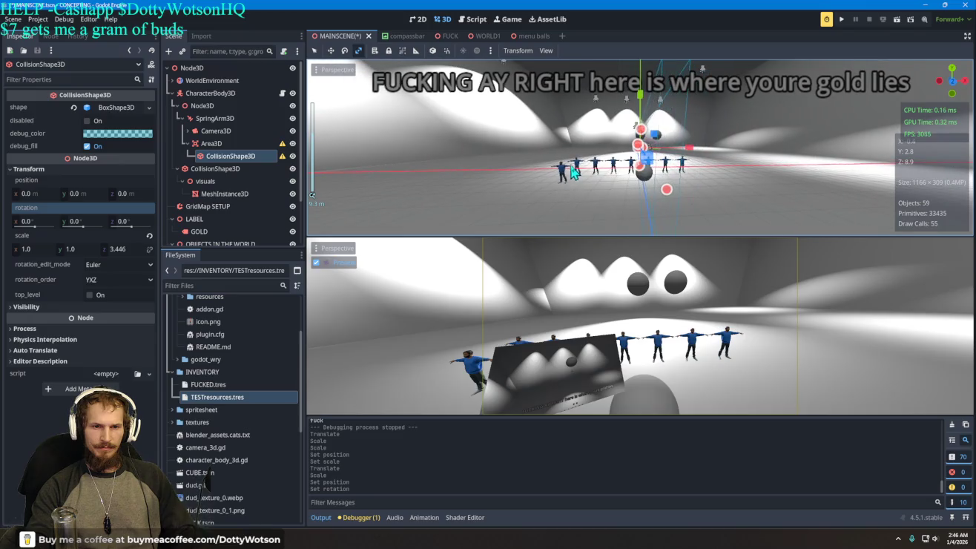
{"action": "left_click", "coordinate": [706, 158]}
Scale the collision shape to 8.892 × 0.438 × 4.337, move it to z -4.591, and playtest.
{"action": "left_click_drag", "start_coordinate": [636, 150], "coordinate": [706, 154]}
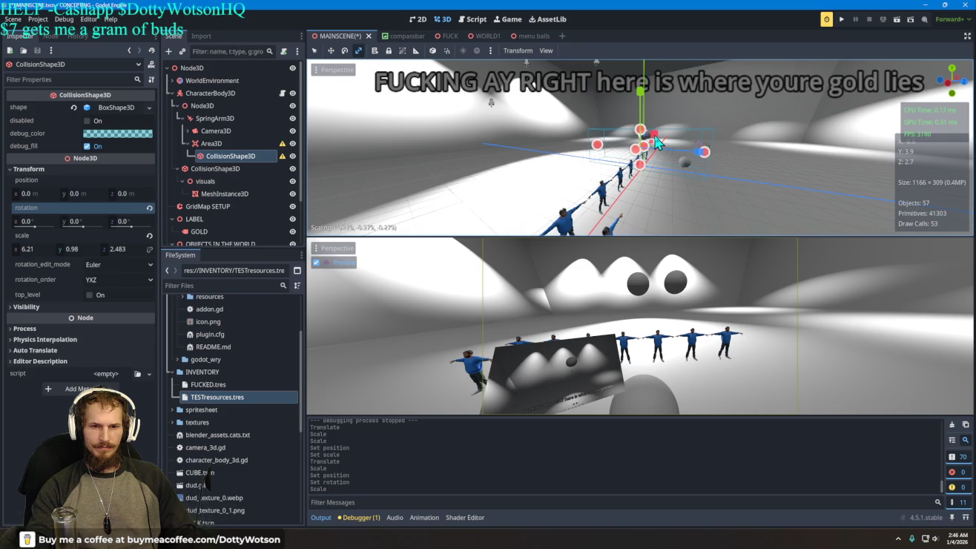
{"action": "left_click", "coordinate": [697, 147]}
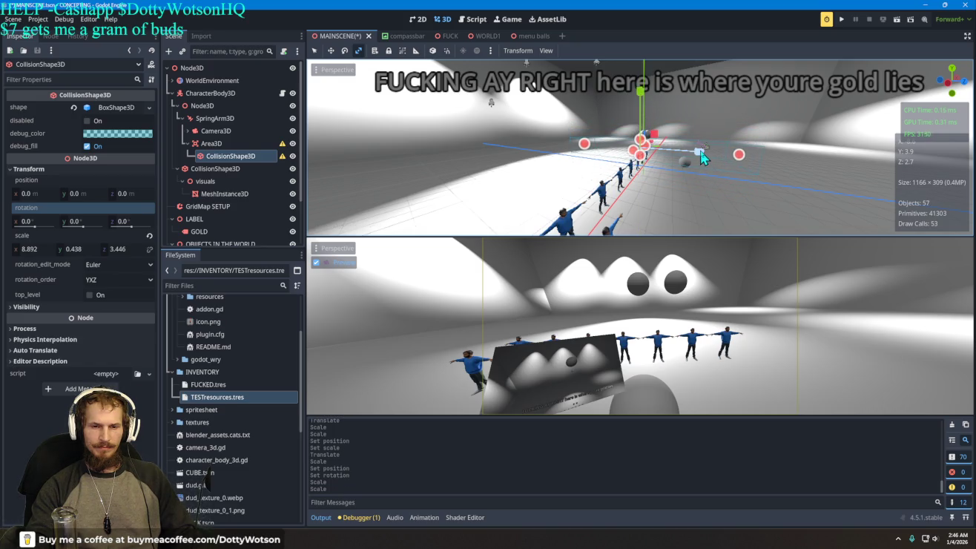
{"action": "left_click", "coordinate": [716, 160]}
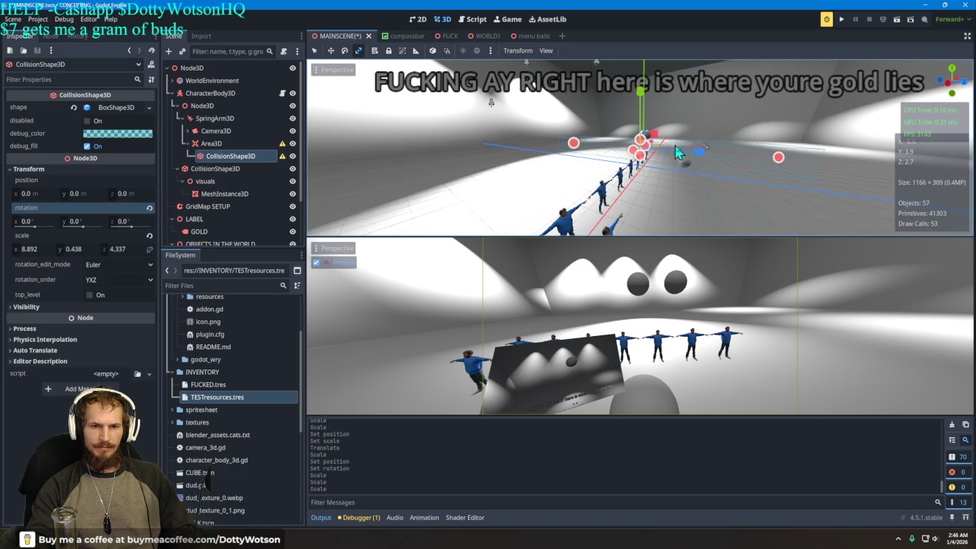
{"action": "left_click_drag", "start_coordinate": [703, 159], "coordinate": [651, 157]}
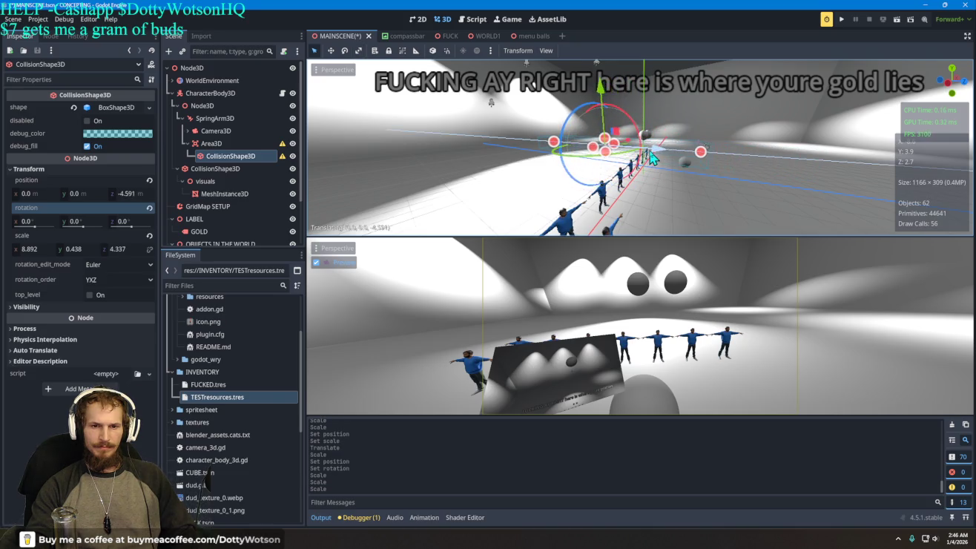
{"action": "left_click", "coordinate": [842, 21]}
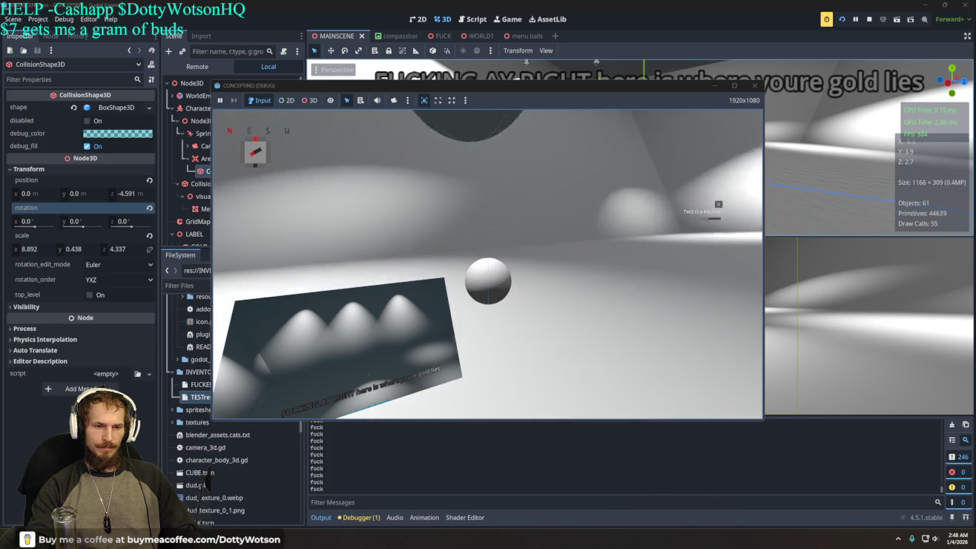
Bring up the in-game menu in the debug window to end the camera test.
{"action": "key", "text": "Escape"}
Quit the test game and move the SpringArm3D lower and further back along Z.
{"action": "left_click", "coordinate": [685, 162]}
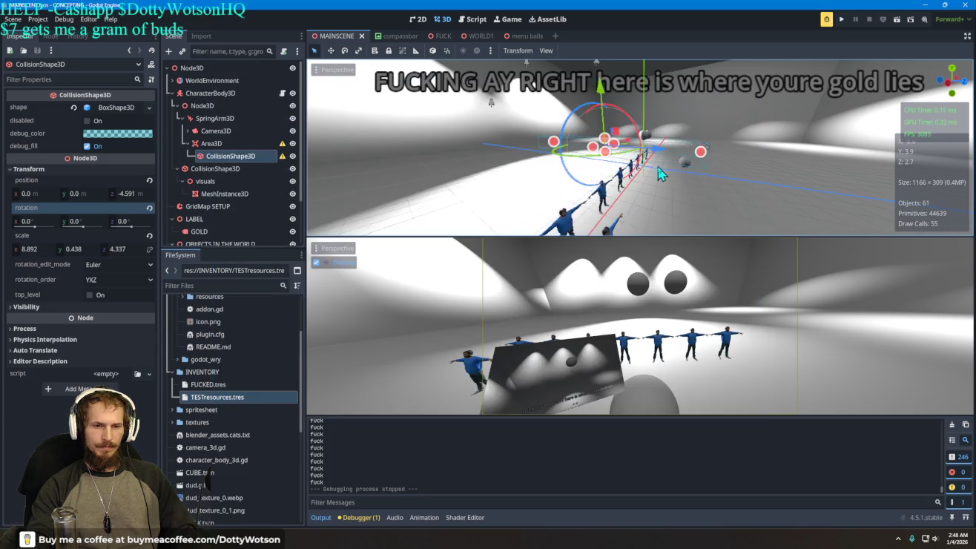
{"action": "scroll", "coordinate": [652, 168], "scroll_direction": "up", "scroll_amount": 2}
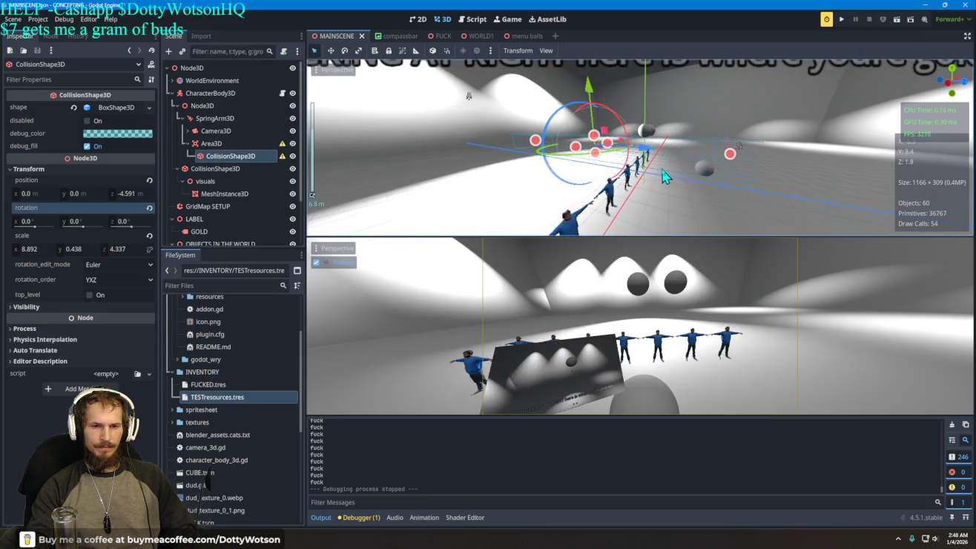
{"action": "left_click", "coordinate": [213, 119]}
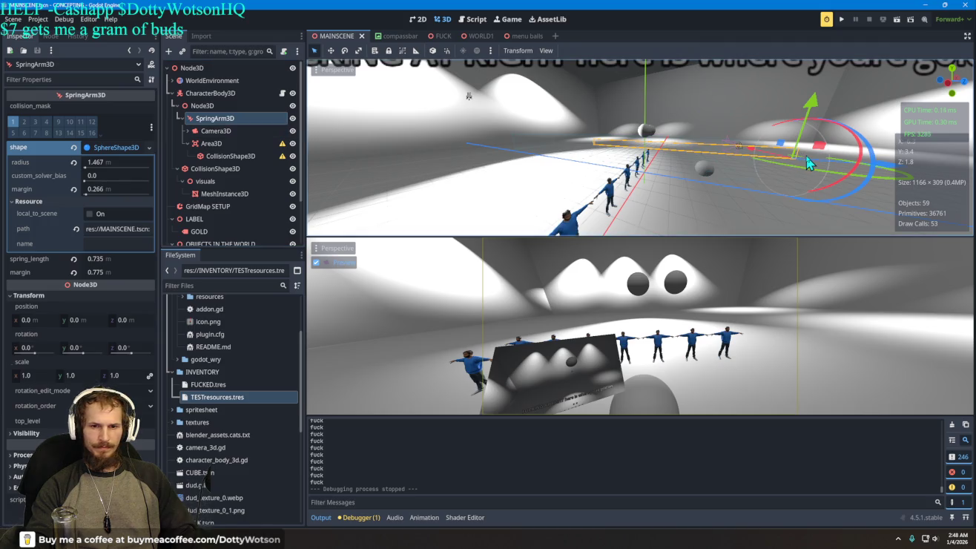
{"action": "left_click_drag", "start_coordinate": [817, 117], "coordinate": [817, 104]}
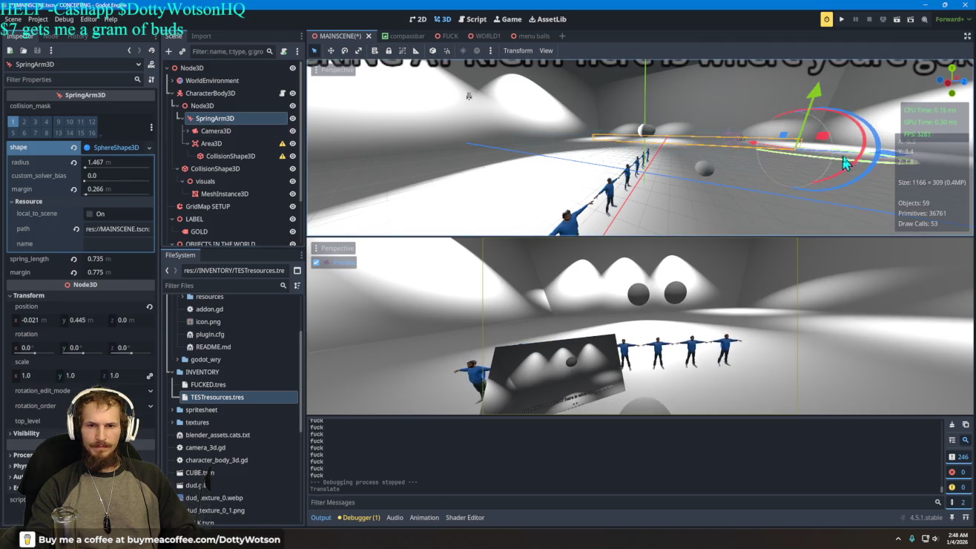
{"action": "mouse_move", "coordinate": [886, 157]}
{"action": "left_mouse_down"}
{"action": "mouse_move", "coordinate": [916, 159]}
{"action": "mouse_move", "coordinate": [770, 160]}
{"action": "mouse_move", "coordinate": [917, 190]}
{"action": "mouse_move", "coordinate": [893, 192]}
{"action": "left_mouse_up"}
{"action": "mouse_move", "coordinate": [816, 110]}
{"action": "left_mouse_down"}
{"action": "mouse_move", "coordinate": [823, 132]}
{"action": "mouse_move", "coordinate": [824, 118]}
{"action": "left_mouse_up"}
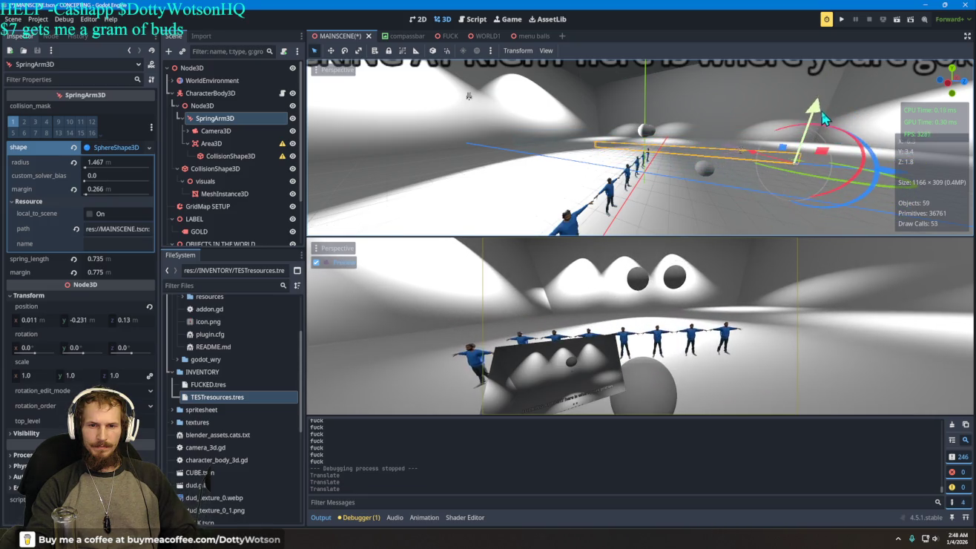
{"action": "left_click_drag", "start_coordinate": [881, 175], "coordinate": [850, 181]}
{"action": "mouse_move", "coordinate": [796, 121]}
{"action": "left_mouse_down"}
{"action": "mouse_move", "coordinate": [794, 130]}
{"action": "mouse_move", "coordinate": [791, 117]}
{"action": "left_mouse_up"}
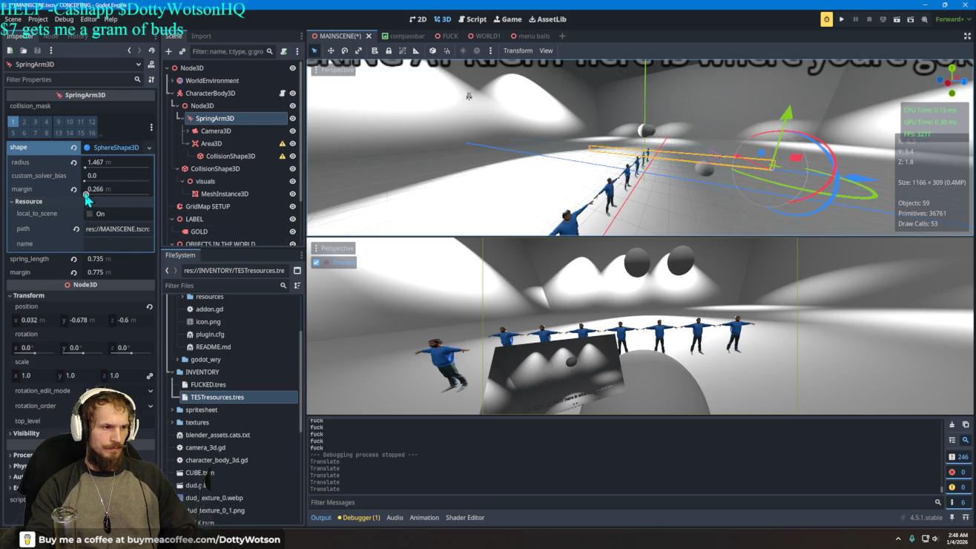
Set the Camera3D field of view to 120 and relaunch the game.
{"action": "left_click", "coordinate": [210, 133]}
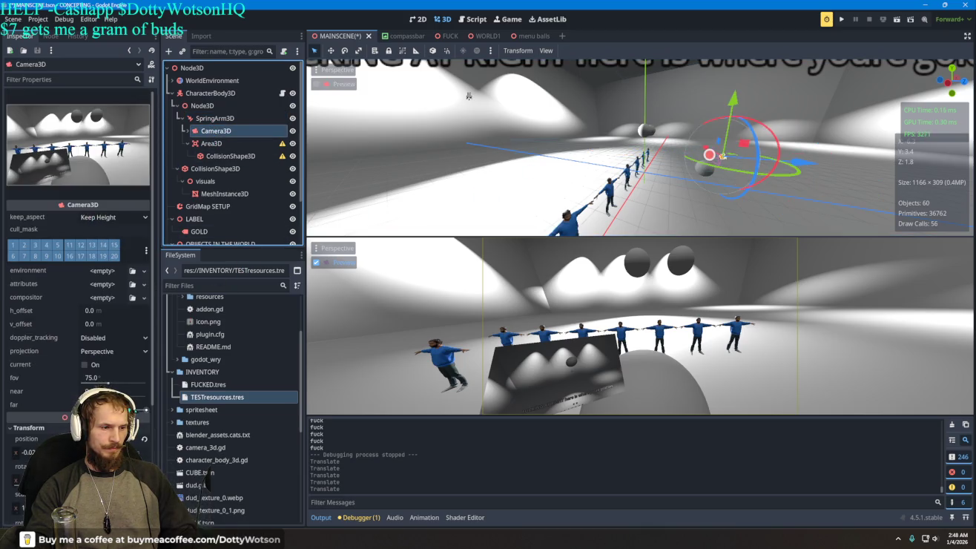
{"action": "mouse_move", "coordinate": [111, 392]}
{"action": "left_mouse_down"}
{"action": "mouse_move", "coordinate": [141, 384]}
{"action": "mouse_move", "coordinate": [96, 384]}
{"action": "mouse_move", "coordinate": [141, 383]}
{"action": "mouse_move", "coordinate": [125, 383]}
{"action": "left_mouse_up"}
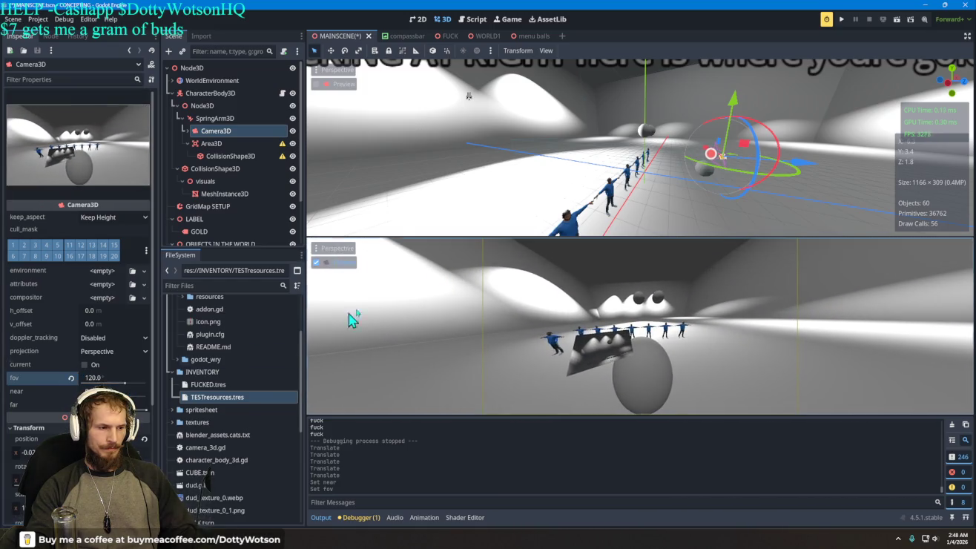
{"action": "left_click", "coordinate": [841, 19]}
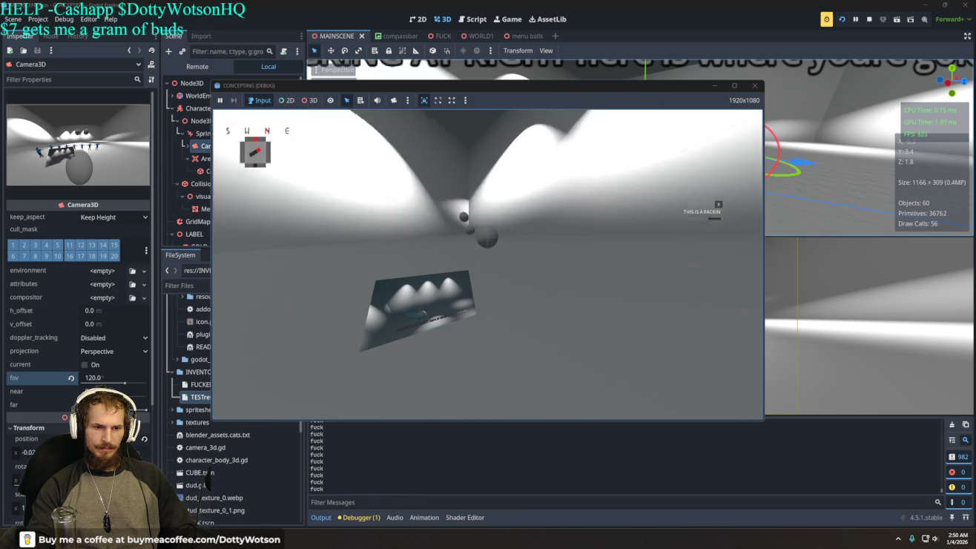
Quit the 120° playtest and nudge the Camera3D about 0.36 units along negative Z.
{"action": "key", "text": "Escape"}
{"action": "left_click", "coordinate": [684, 163]}
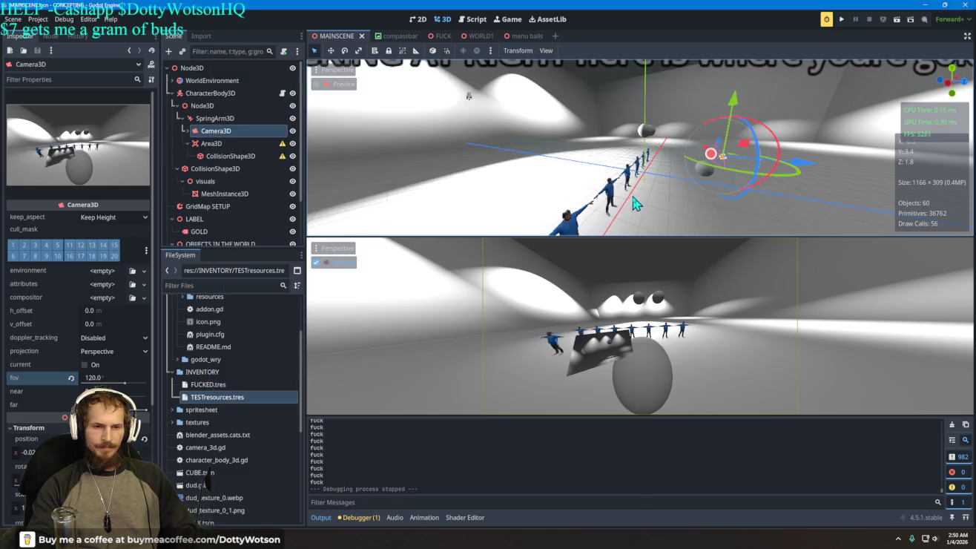
{"action": "left_click_drag", "start_coordinate": [807, 170], "coordinate": [780, 173]}
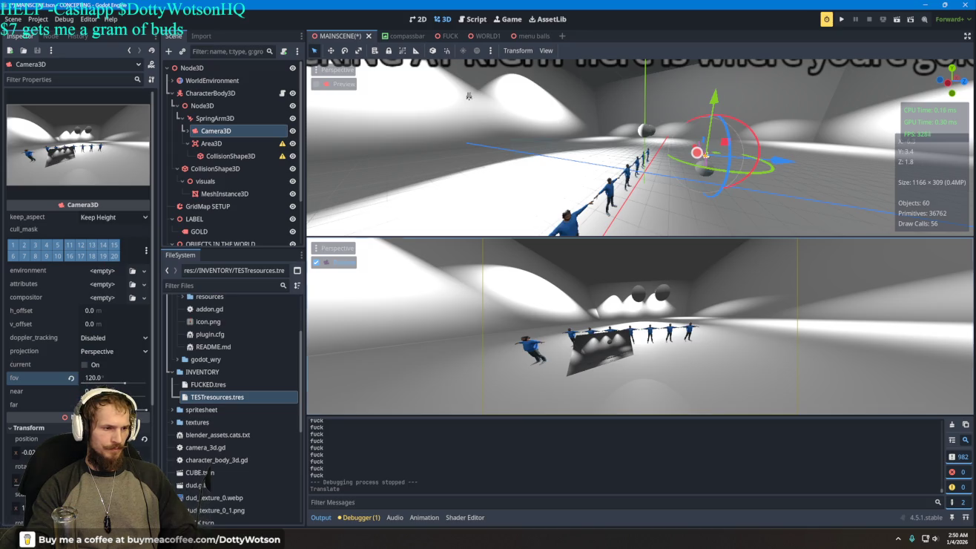
Lower the camera's field of view to 86.1, nudge it along Z, and briefly playtest.
{"action": "left_click", "coordinate": [111, 391]}
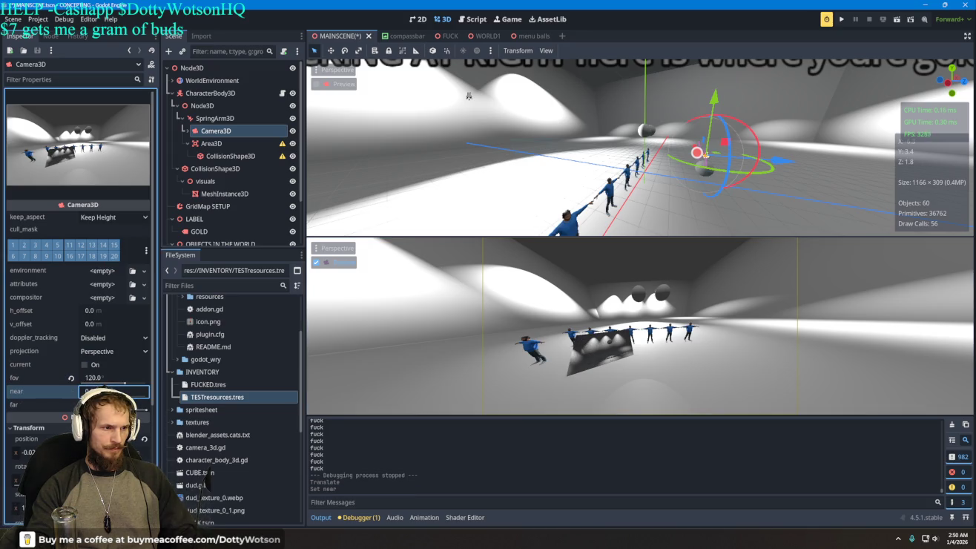
{"action": "left_click_drag", "start_coordinate": [124, 380], "coordinate": [129, 381]}
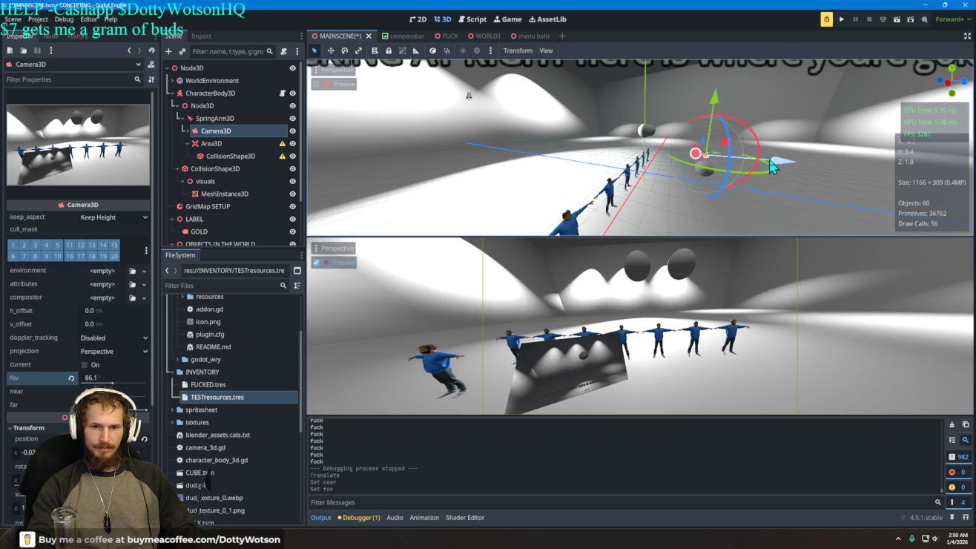
{"action": "left_click_drag", "start_coordinate": [772, 164], "coordinate": [786, 166]}
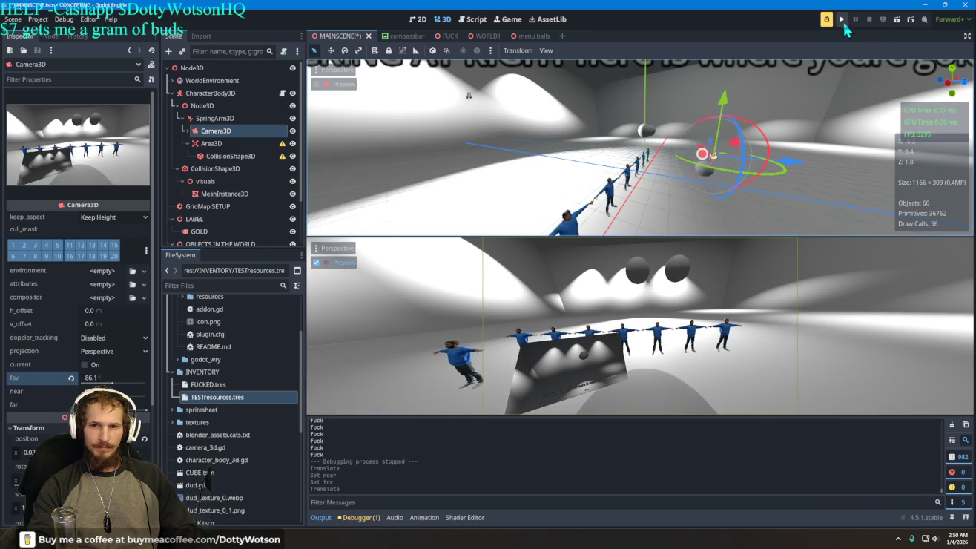
{"action": "left_click", "coordinate": [844, 21]}
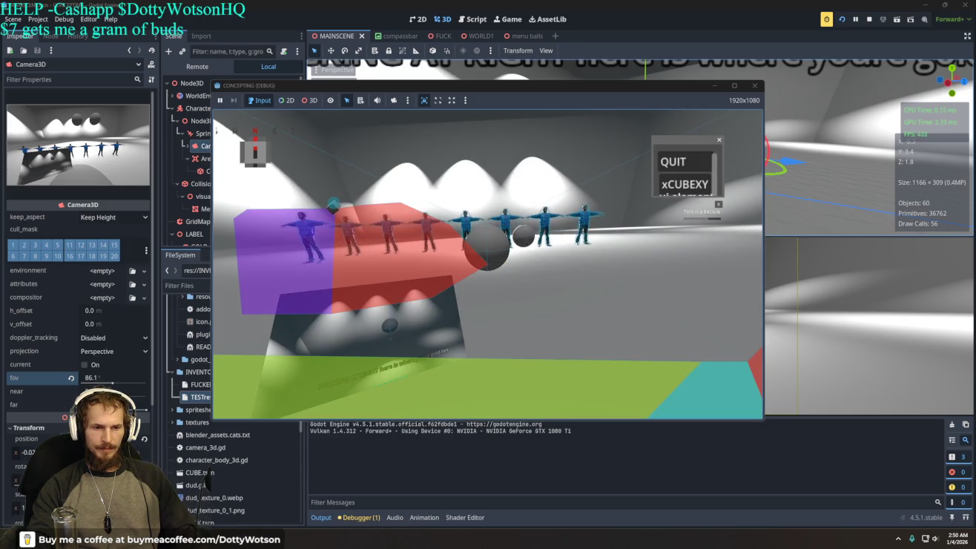
{"action": "left_click", "coordinate": [663, 163]}
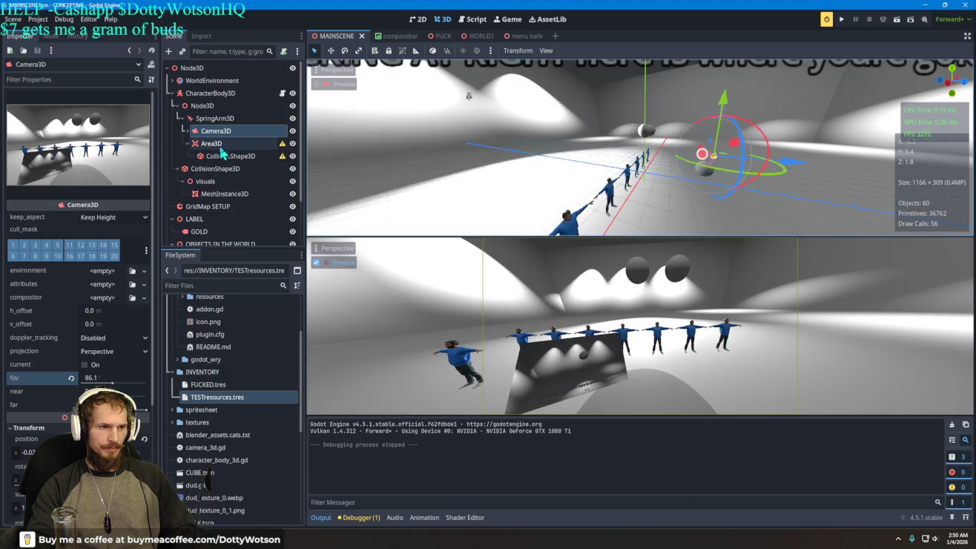
Push the SpringArm3D back to about z -3.4, adjusting its height along Y.
{"action": "left_click", "coordinate": [219, 120]}
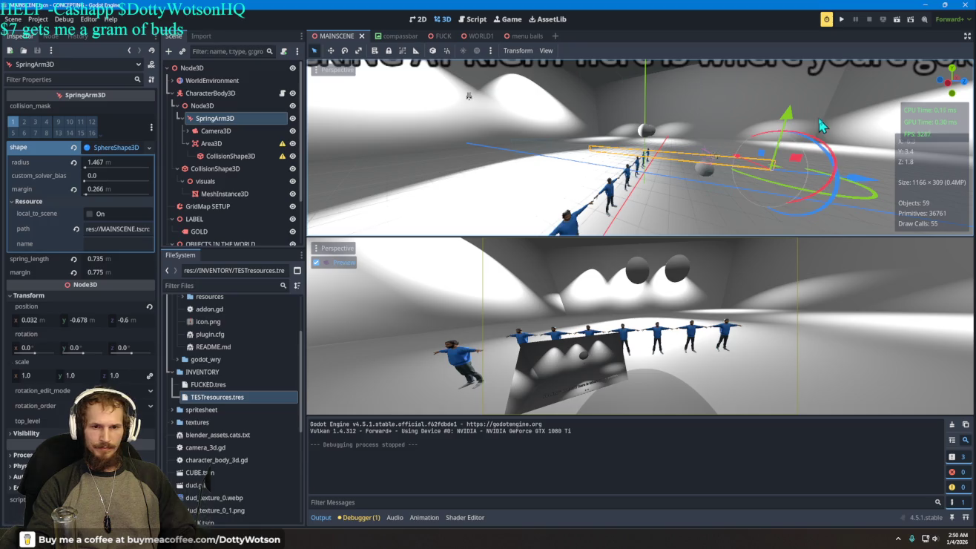
{"action": "left_click_drag", "start_coordinate": [786, 120], "coordinate": [788, 113]}
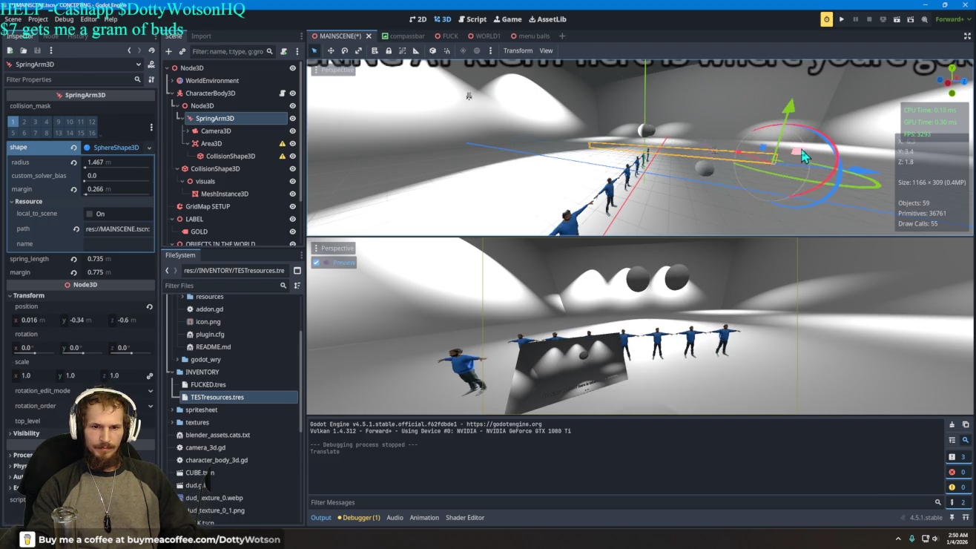
{"action": "left_click_drag", "start_coordinate": [859, 178], "coordinate": [767, 181]}
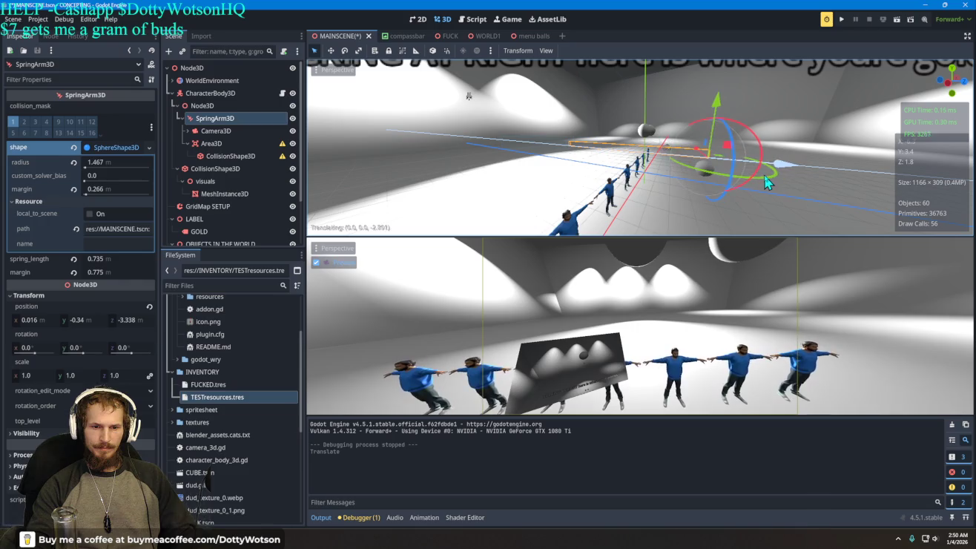
{"action": "left_click_drag", "start_coordinate": [718, 111], "coordinate": [716, 115]}
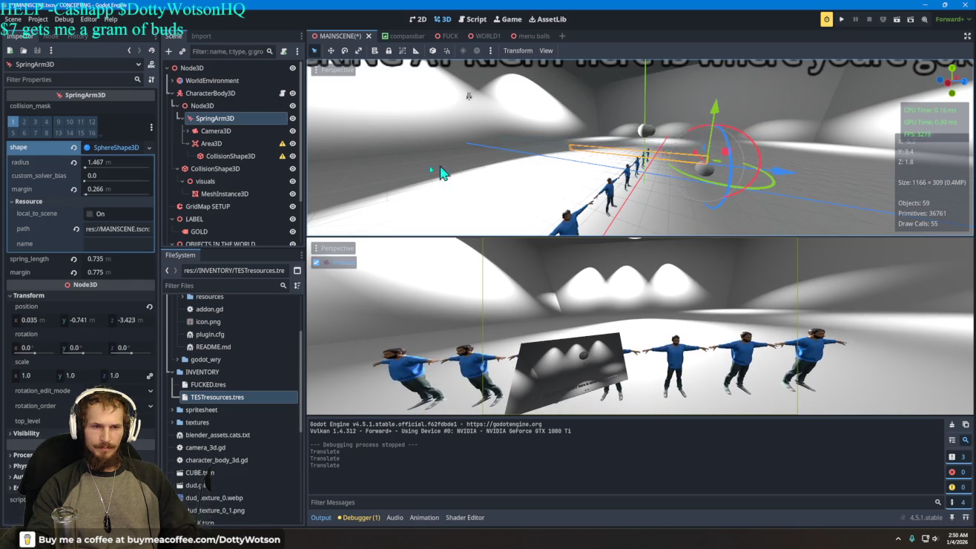
Slide the Camera3D 2.3 units along Z and launch a new playtest.
{"action": "left_click", "coordinate": [238, 131]}
{"action": "left_click_drag", "start_coordinate": [713, 156], "coordinate": [807, 168]}
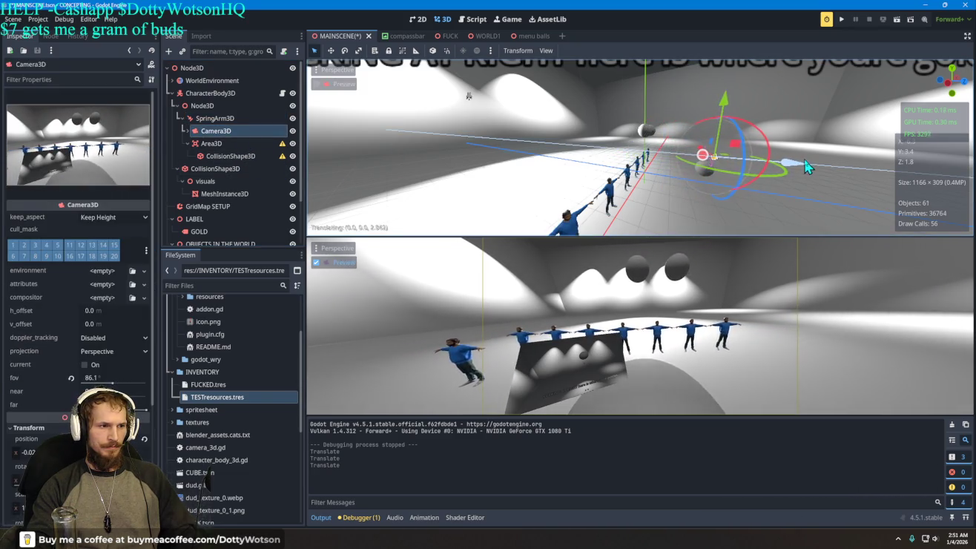
{"action": "left_click", "coordinate": [842, 21]}
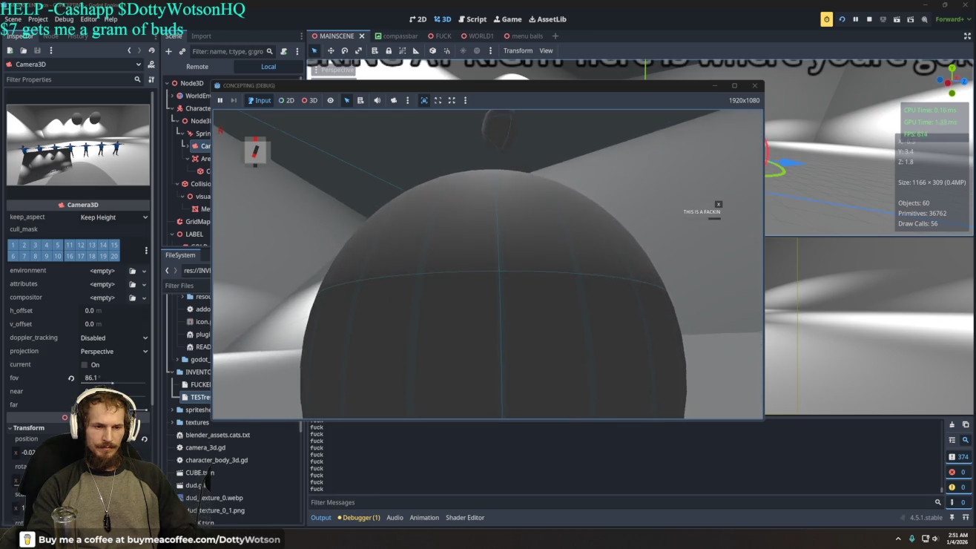
{"action": "key", "text": "Escape"}
{"action": "left_click", "coordinate": [685, 167]}
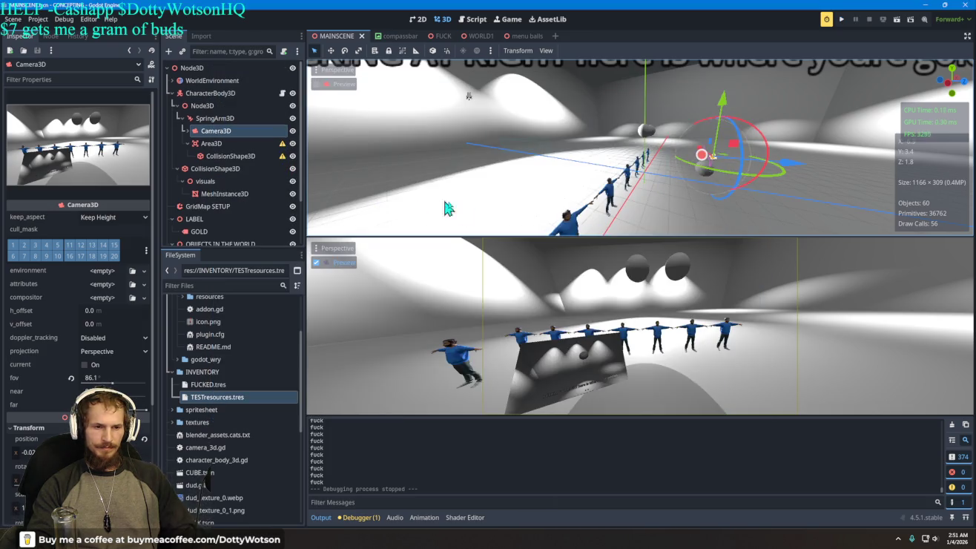
Raise the camera along Y, shift it slightly along Z, and run a quick test.
{"action": "mouse_move", "coordinate": [725, 134]}
{"action": "left_mouse_down"}
{"action": "mouse_move", "coordinate": [724, 98]}
{"action": "mouse_move", "coordinate": [721, 118]}
{"action": "left_mouse_up"}
{"action": "left_click_drag", "start_coordinate": [786, 174], "coordinate": [777, 175]}
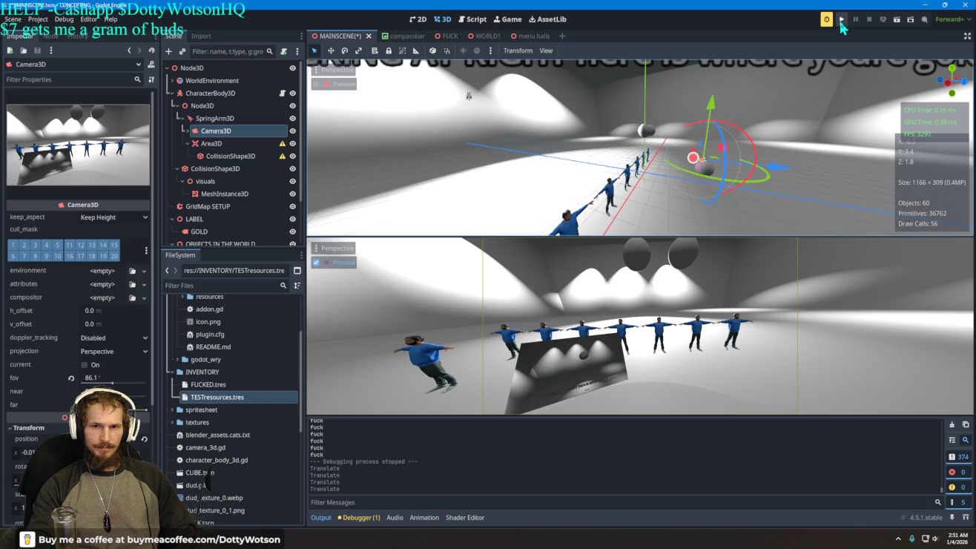
{"action": "left_click", "coordinate": [841, 21]}
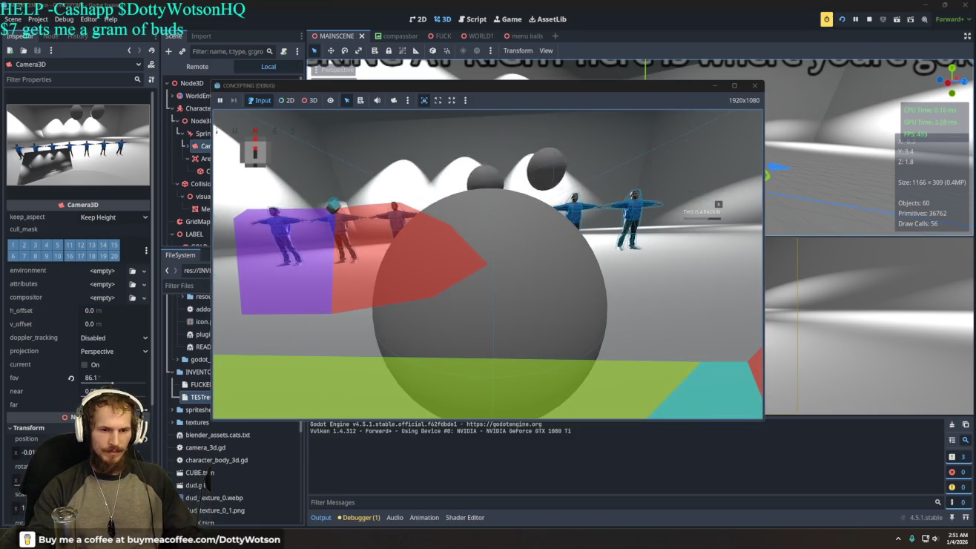
{"action": "left_click", "coordinate": [696, 164]}
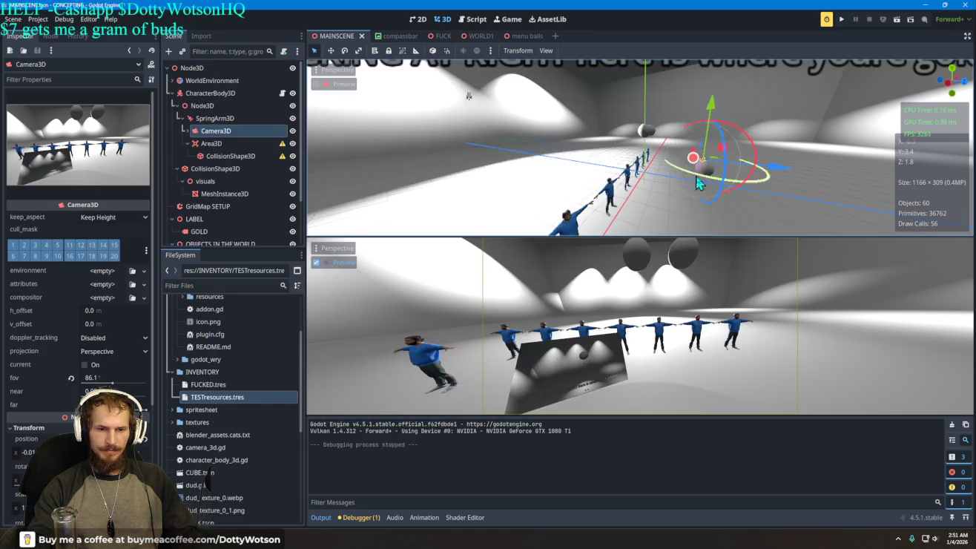
Raise the SpringArm3D slightly, push it back to z -4.217, and save and run.
{"action": "left_click", "coordinate": [215, 145]}
{"action": "left_click", "coordinate": [220, 119]}
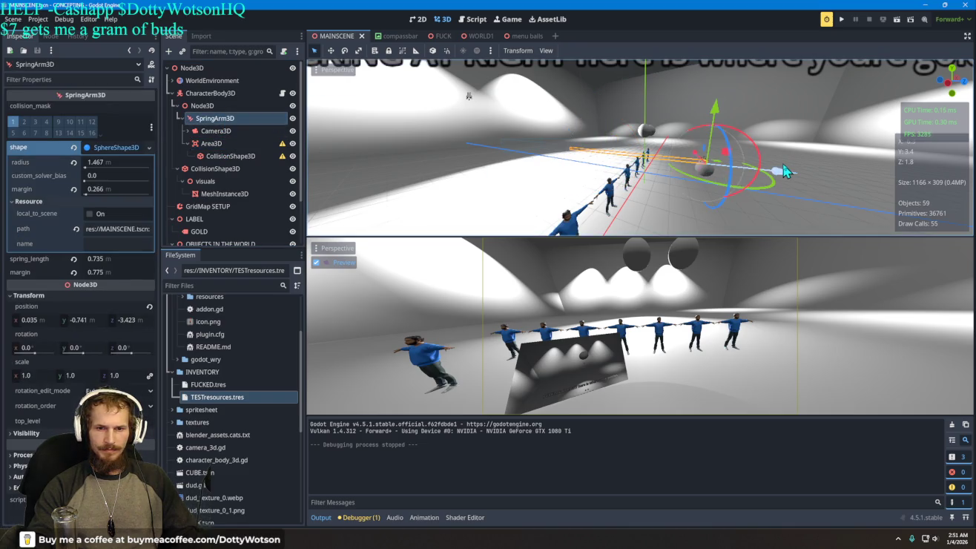
{"action": "left_click_drag", "start_coordinate": [715, 109], "coordinate": [714, 104]}
{"action": "left_click_drag", "start_coordinate": [792, 171], "coordinate": [769, 172]}
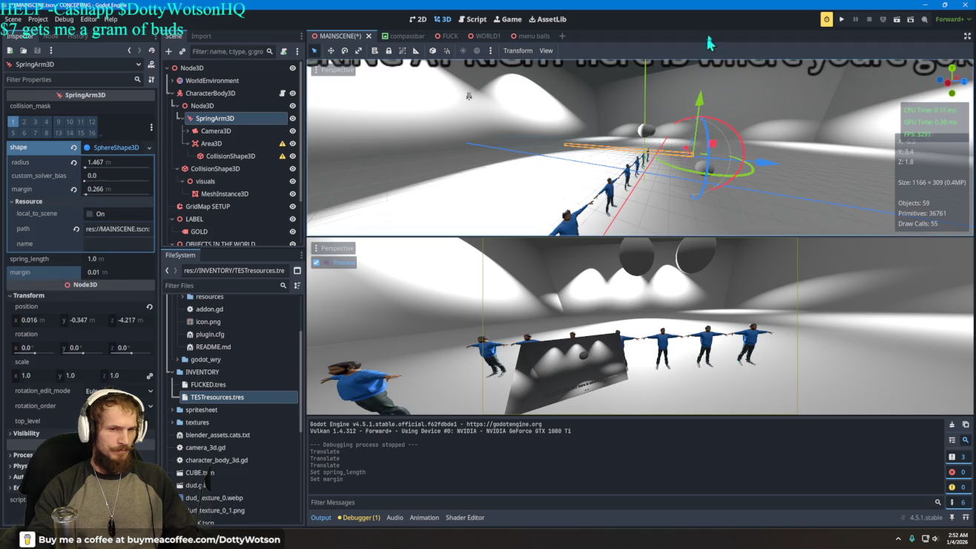
{"action": "left_click", "coordinate": [842, 17]}
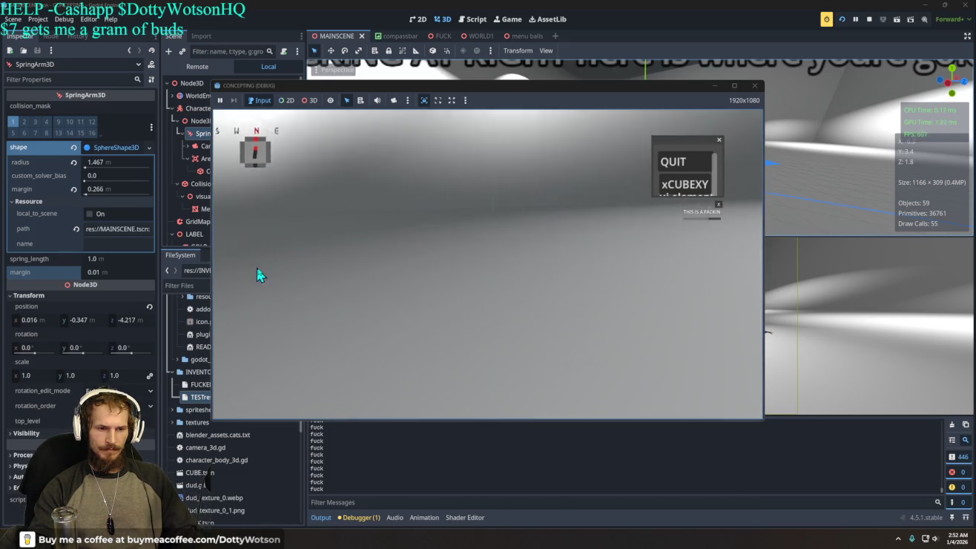
Stop the playtest and orbit the 3D viewport closer to the SpringArm3D.
{"action": "left_click", "coordinate": [688, 168]}
{"action": "mouse_move", "coordinate": [613, 215]}
{"action": "left_mouse_down"}
{"action": "mouse_move", "coordinate": [632, 186]}
{"action": "mouse_move", "coordinate": [656, 190]}
{"action": "mouse_move", "coordinate": [645, 191]}
{"action": "mouse_move", "coordinate": [656, 170]}
{"action": "mouse_move", "coordinate": [678, 172]}
{"action": "mouse_move", "coordinate": [649, 178]}
{"action": "left_mouse_up"}
{"action": "scroll", "coordinate": [662, 188], "scroll_direction": "up", "scroll_amount": 2}
{"action": "scroll", "coordinate": [645, 191], "scroll_direction": "down", "scroll_amount": 2}
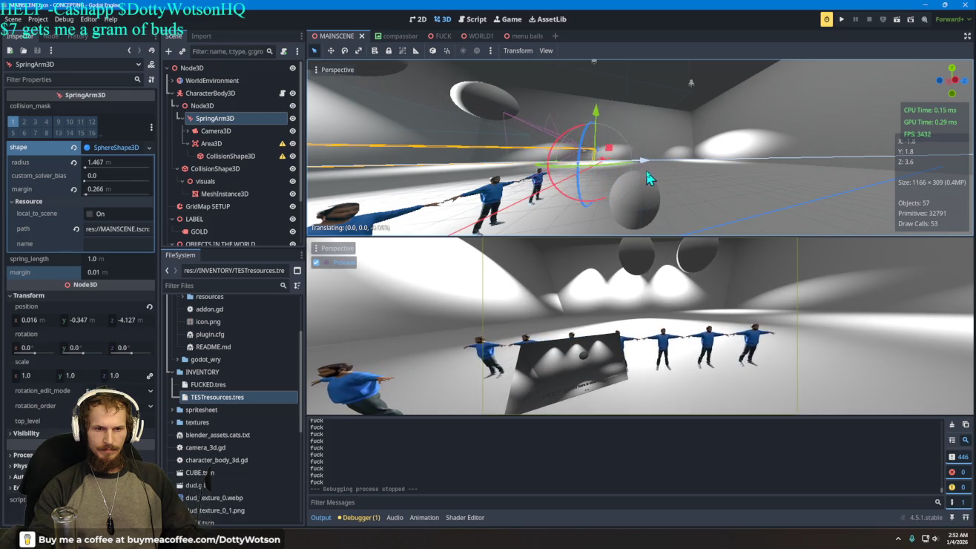
Lower the SpringArm3D to y -0.903, z -3.922, then slide the Camera3D forward and up.
{"action": "left_click_drag", "start_coordinate": [593, 117], "coordinate": [603, 143]}
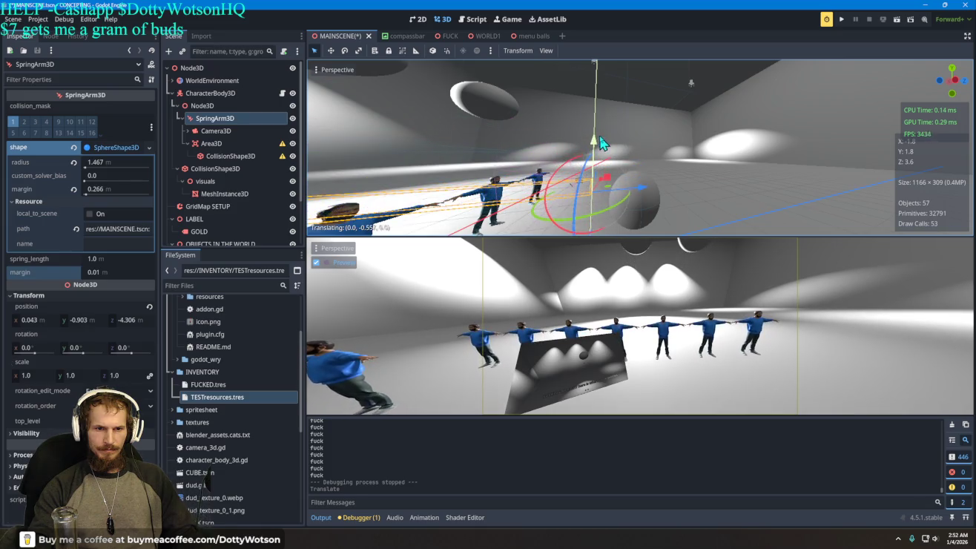
{"action": "left_click_drag", "start_coordinate": [649, 190], "coordinate": [662, 197]}
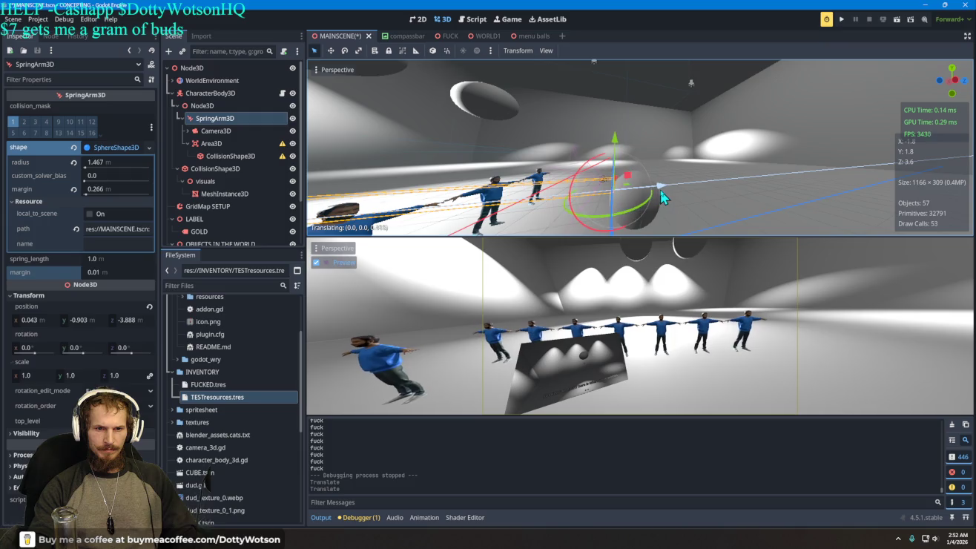
{"action": "left_click", "coordinate": [577, 161]}
{"action": "mouse_move", "coordinate": [657, 185]}
{"action": "left_mouse_down"}
{"action": "mouse_move", "coordinate": [703, 186]}
{"action": "mouse_move", "coordinate": [671, 186]}
{"action": "left_mouse_up"}
{"action": "left_click_drag", "start_coordinate": [646, 138], "coordinate": [652, 116]}
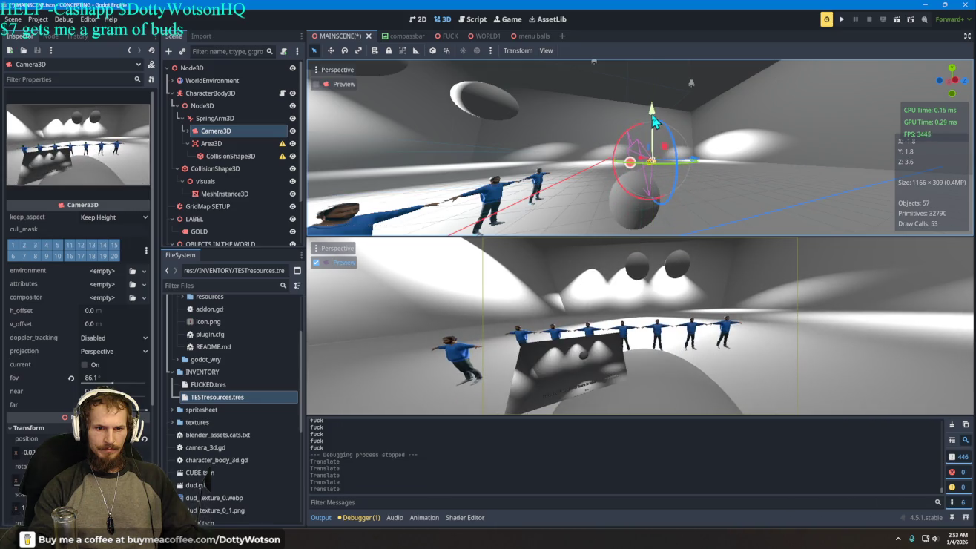
{"action": "scroll", "coordinate": [646, 178], "scroll_direction": "up", "scroll_amount": 2}
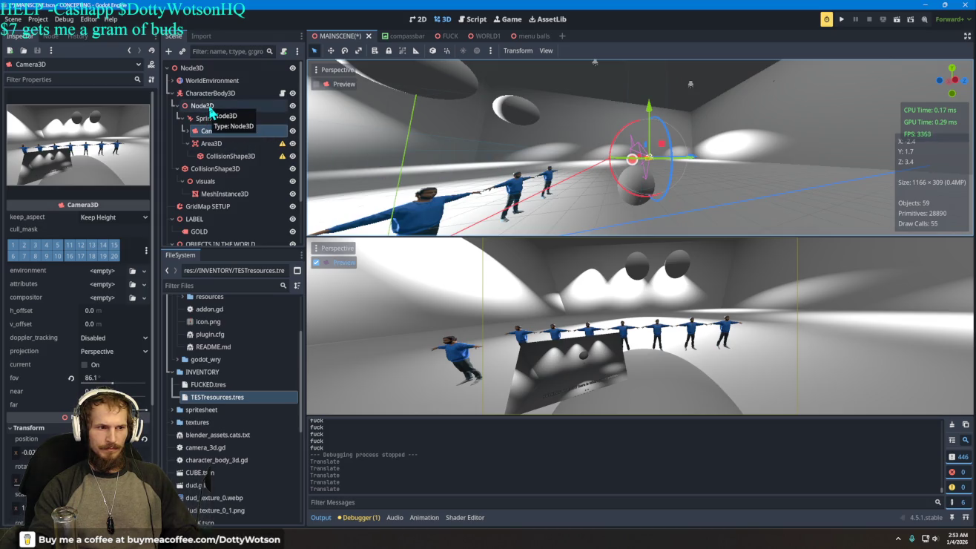
Slide the pivot Node3D forward to z 0.055, discarding a stray move and tilt.
{"action": "left_click", "coordinate": [201, 106]}
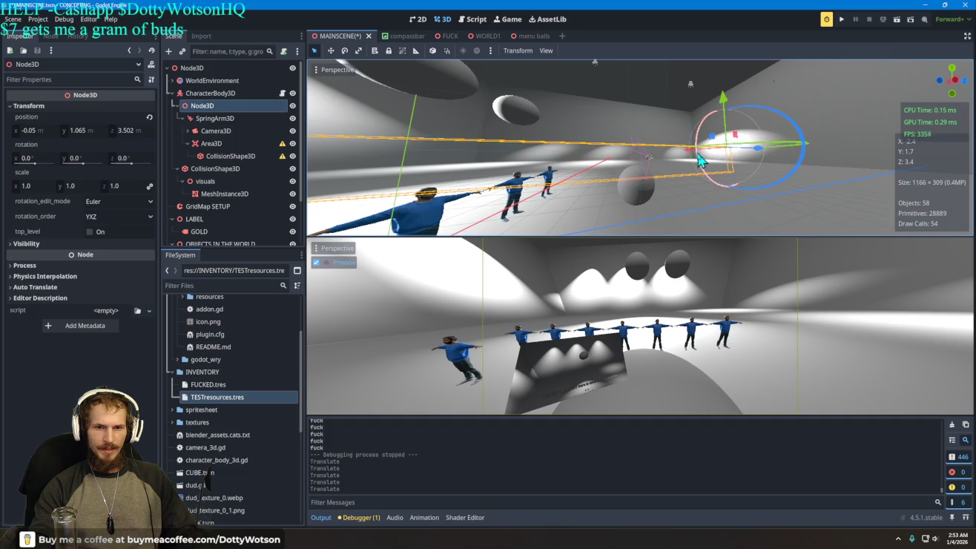
{"action": "mouse_move", "coordinate": [693, 158]}
{"action": "left_mouse_down"}
{"action": "mouse_move", "coordinate": [631, 158]}
{"action": "mouse_move", "coordinate": [734, 163]}
{"action": "mouse_move", "coordinate": [702, 163]}
{"action": "left_mouse_up"}
{"action": "right_click", "coordinate": [723, 162]}
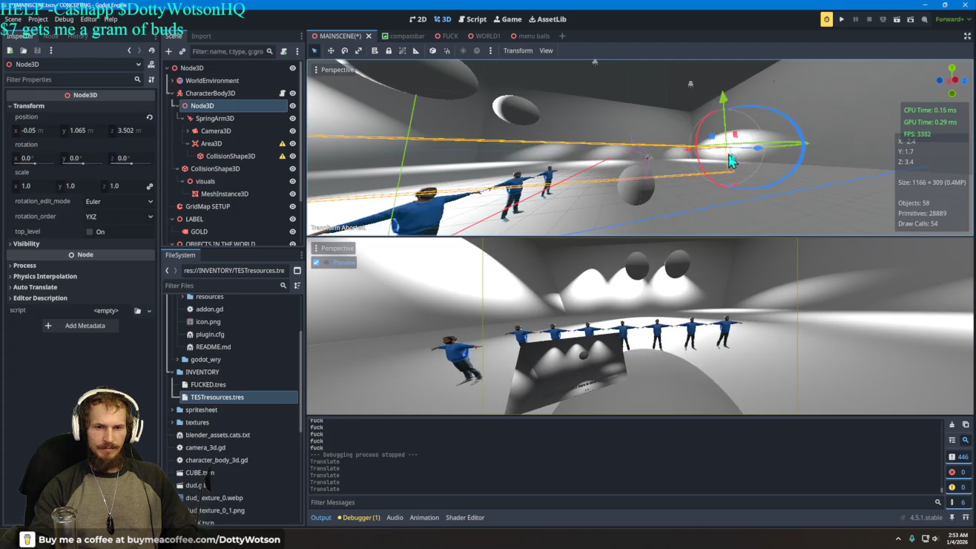
{"action": "left_click_drag", "start_coordinate": [760, 156], "coordinate": [693, 162]}
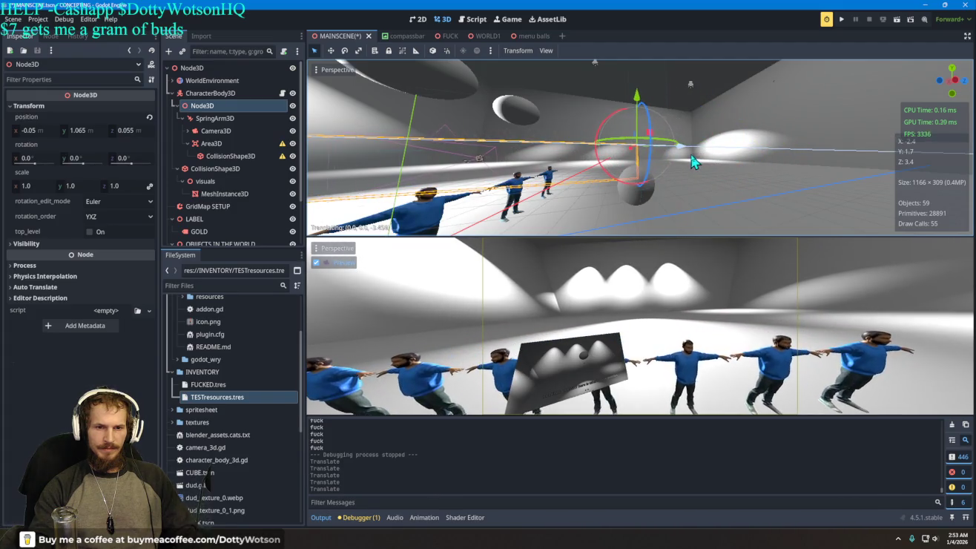
{"action": "mouse_move", "coordinate": [647, 118]}
{"action": "left_mouse_down"}
{"action": "mouse_move", "coordinate": [623, 123]}
{"action": "mouse_move", "coordinate": [641, 128]}
{"action": "mouse_move", "coordinate": [627, 137]}
{"action": "left_mouse_up"}
{"action": "key", "text": "Escape"}
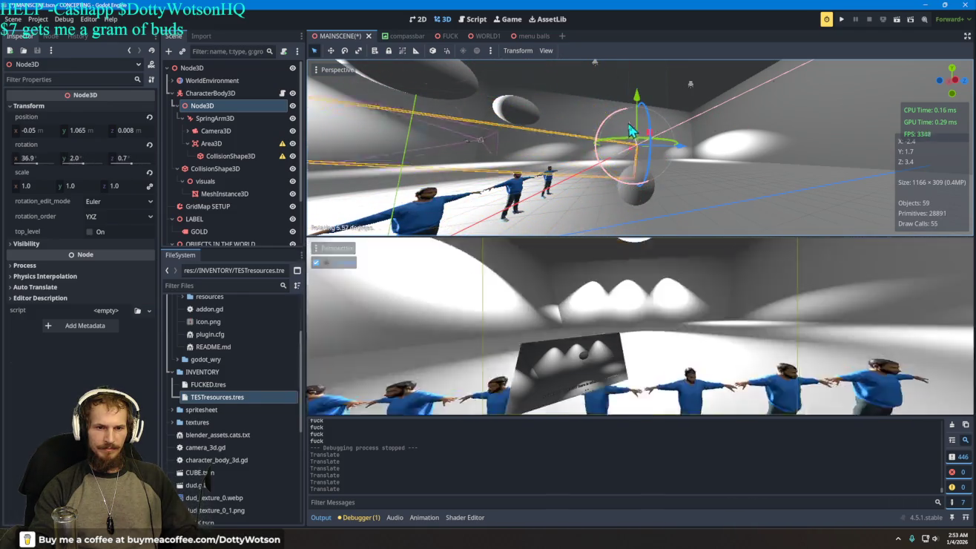
Pull the SpringArm3D in to z -1.416.
{"action": "left_click", "coordinate": [224, 120]}
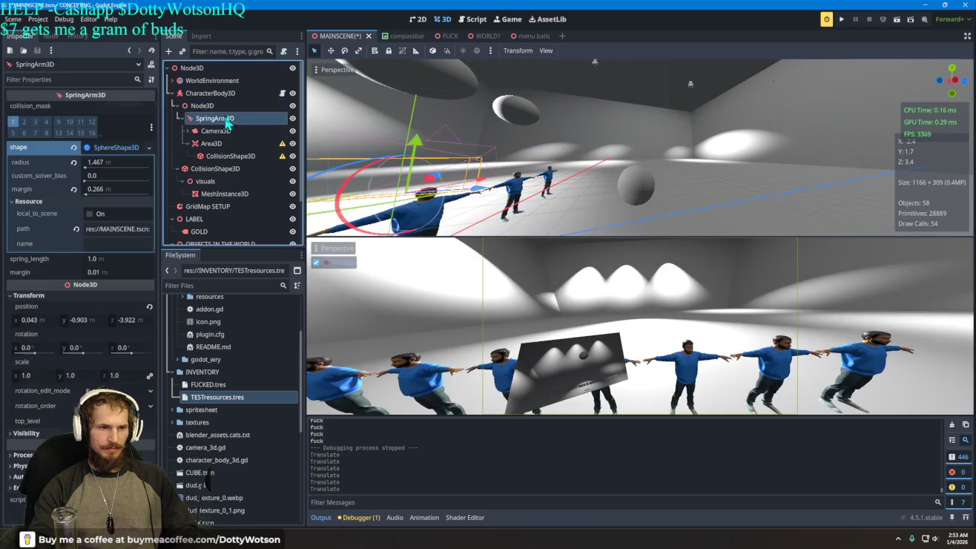
{"action": "scroll", "coordinate": [407, 194], "scroll_direction": "down", "scroll_amount": 3}
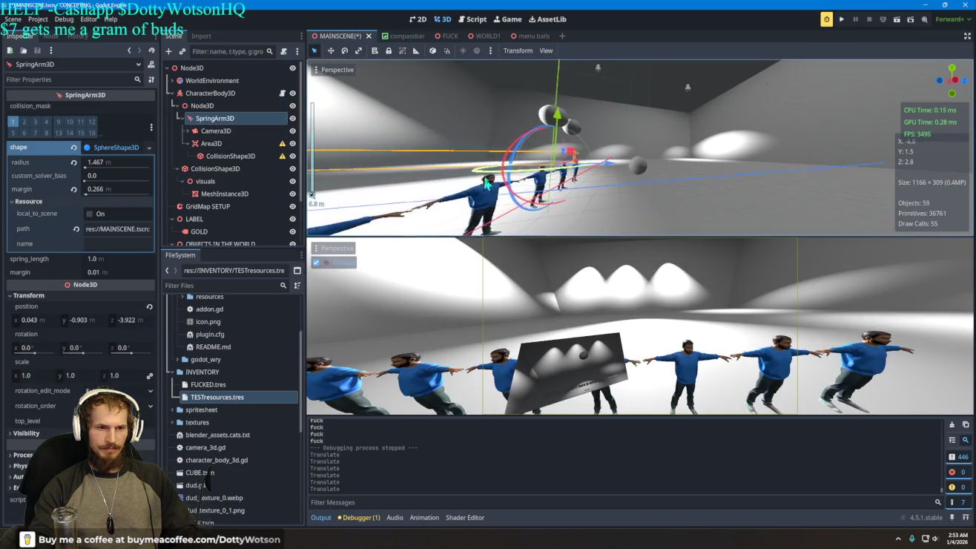
{"action": "left_click_drag", "start_coordinate": [610, 173], "coordinate": [656, 167]}
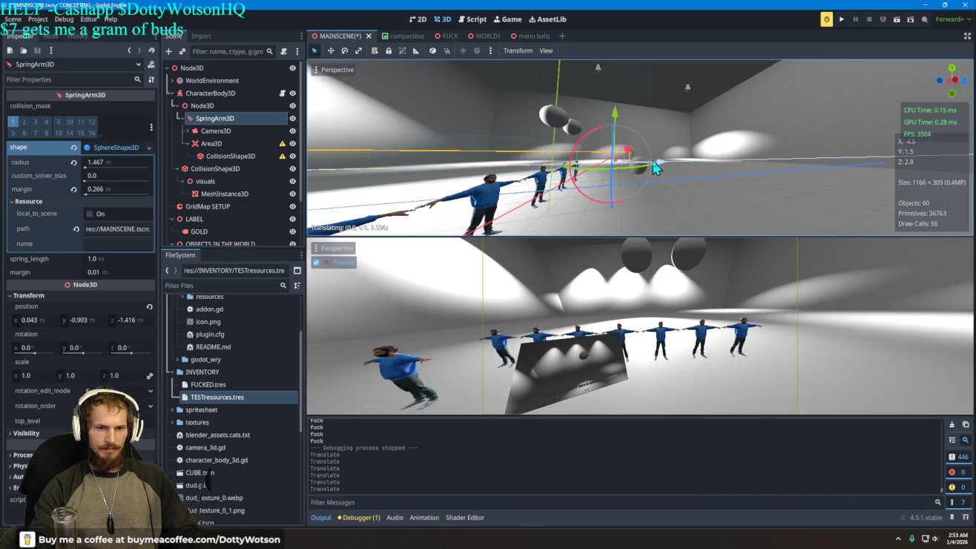
Nudge the pivot Node3D along depth and raise it to y 2.198, cancelling trial rotations.
{"action": "left_click", "coordinate": [223, 110]}
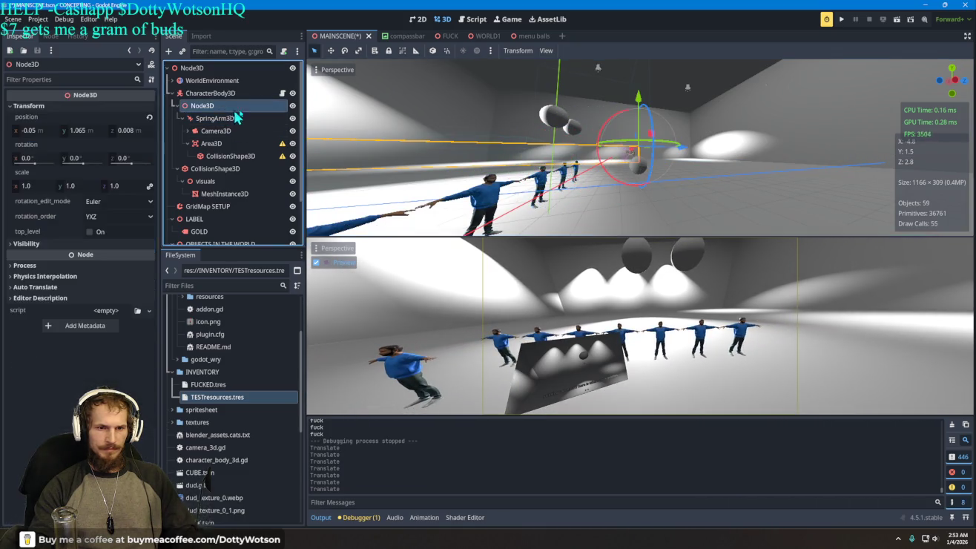
{"action": "mouse_move", "coordinate": [622, 118]}
{"action": "left_mouse_down"}
{"action": "mouse_move", "coordinate": [604, 147]}
{"action": "mouse_move", "coordinate": [671, 143]}
{"action": "left_mouse_up"}
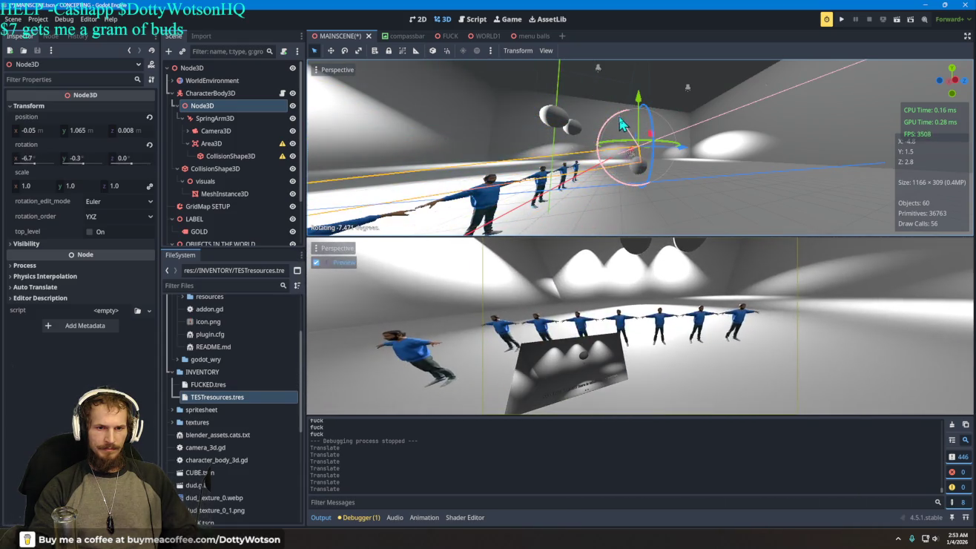
{"action": "right_click", "coordinate": [692, 143]}
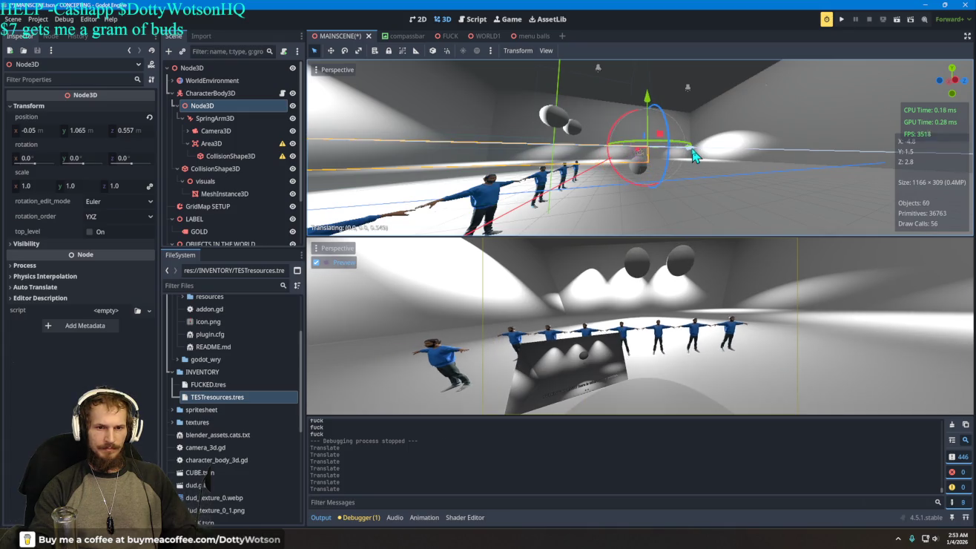
{"action": "mouse_move", "coordinate": [621, 122]}
{"action": "left_mouse_down"}
{"action": "mouse_move", "coordinate": [626, 164]}
{"action": "mouse_move", "coordinate": [629, 146]}
{"action": "left_mouse_up"}
{"action": "right_click", "coordinate": [629, 145]}
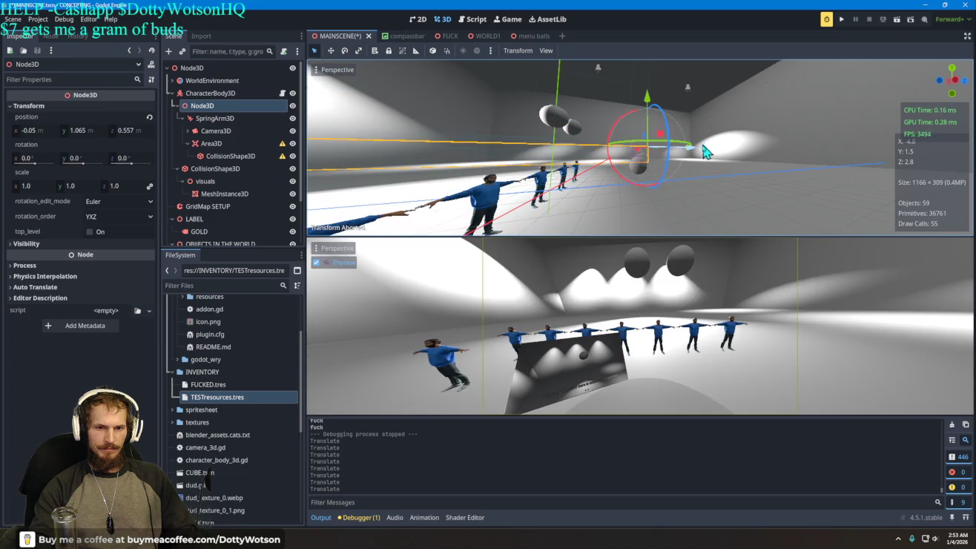
{"action": "left_click_drag", "start_coordinate": [704, 151], "coordinate": [687, 155]}
{"action": "left_click_drag", "start_coordinate": [636, 101], "coordinate": [642, 90]}
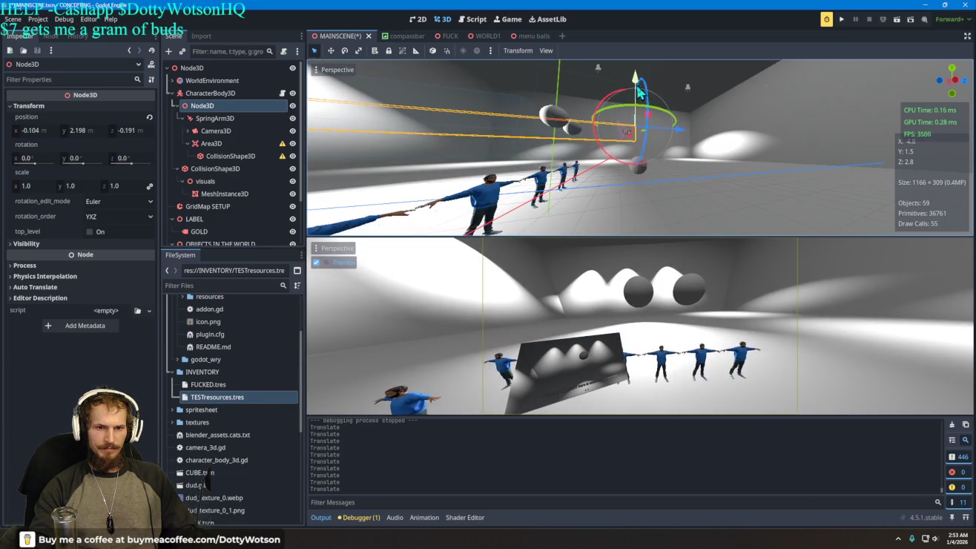
{"action": "mouse_move", "coordinate": [608, 117]}
{"action": "left_mouse_down"}
{"action": "mouse_move", "coordinate": [612, 147]}
{"action": "mouse_move", "coordinate": [665, 50]}
{"action": "mouse_move", "coordinate": [632, 135]}
{"action": "mouse_move", "coordinate": [657, 127]}
{"action": "left_mouse_up"}
{"action": "right_click", "coordinate": [657, 128]}
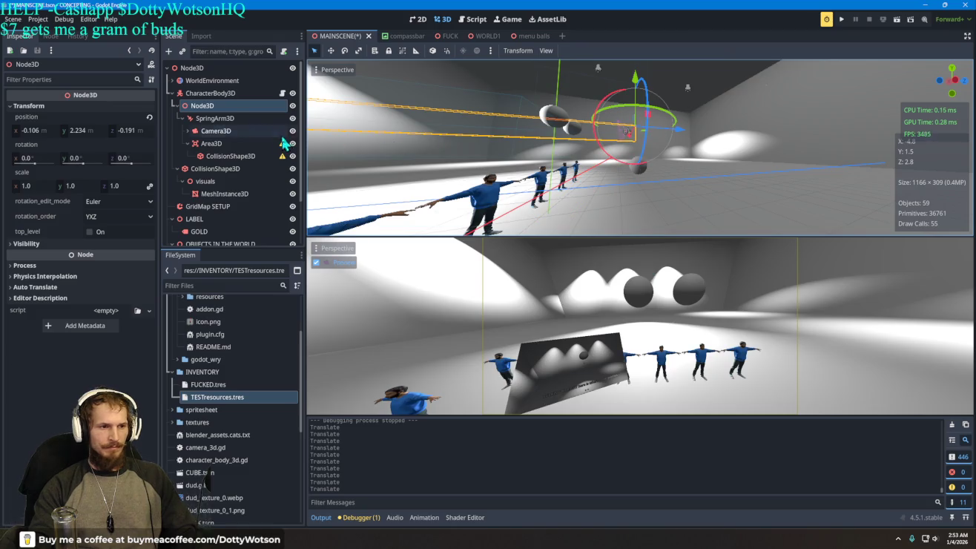
Tilt the pivot Node3D down about 23 degrees to aim the camera, then save and run.
{"action": "left_click", "coordinate": [221, 132]}
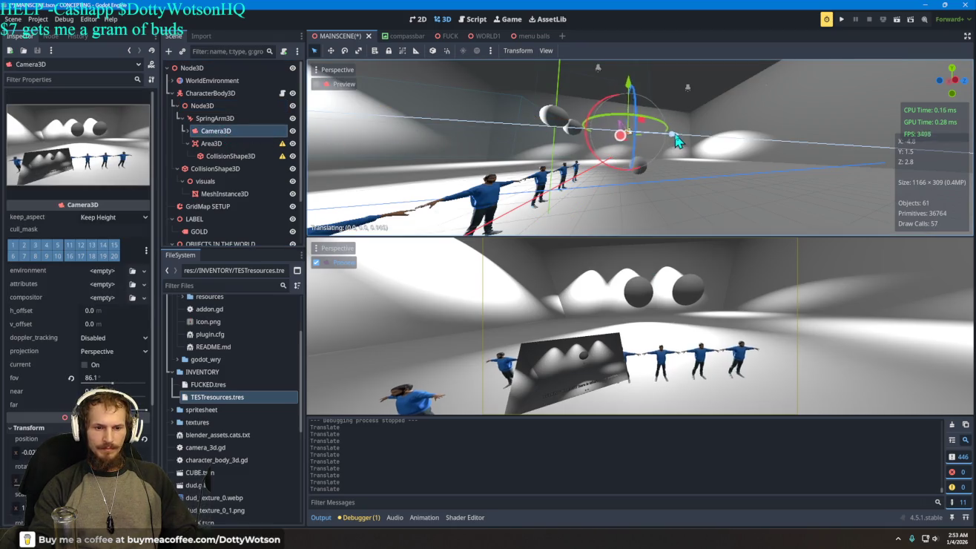
{"action": "left_click", "coordinate": [230, 106]}
{"action": "mouse_move", "coordinate": [612, 98]}
{"action": "left_mouse_down"}
{"action": "mouse_move", "coordinate": [604, 97]}
{"action": "mouse_move", "coordinate": [718, 143]}
{"action": "mouse_move", "coordinate": [621, 116]}
{"action": "left_mouse_up"}
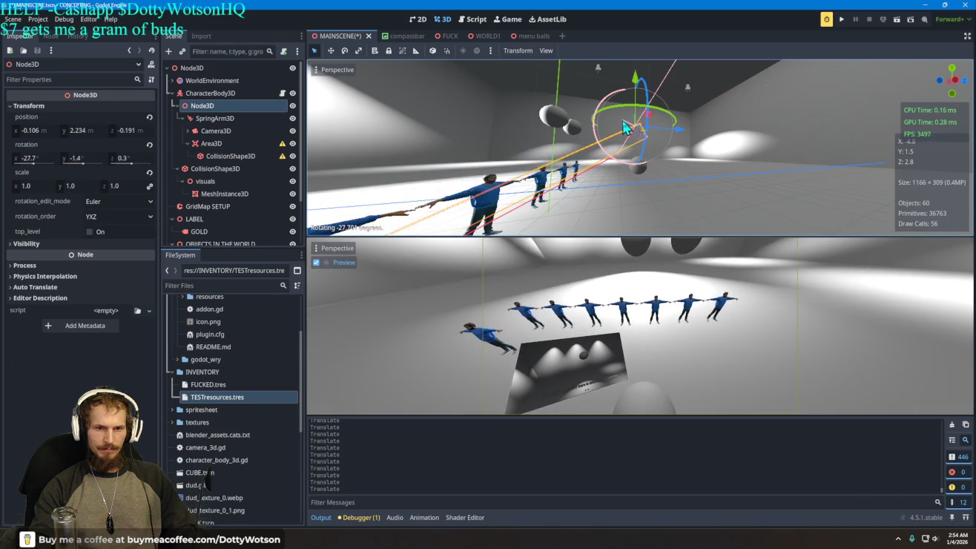
{"action": "key", "text": "Escape"}
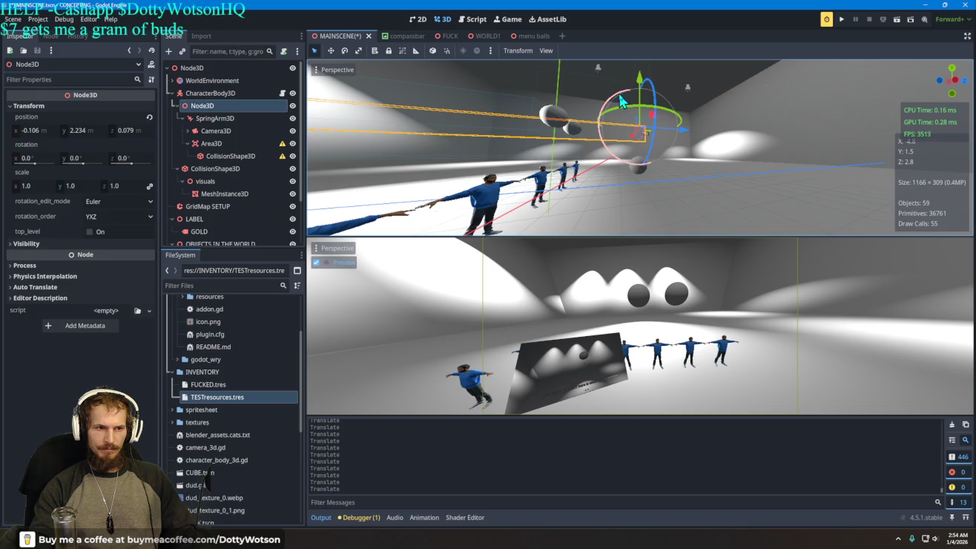
{"action": "mouse_move", "coordinate": [621, 96]}
{"action": "left_mouse_down"}
{"action": "mouse_move", "coordinate": [626, 148]}
{"action": "mouse_move", "coordinate": [626, 116]}
{"action": "left_mouse_up"}
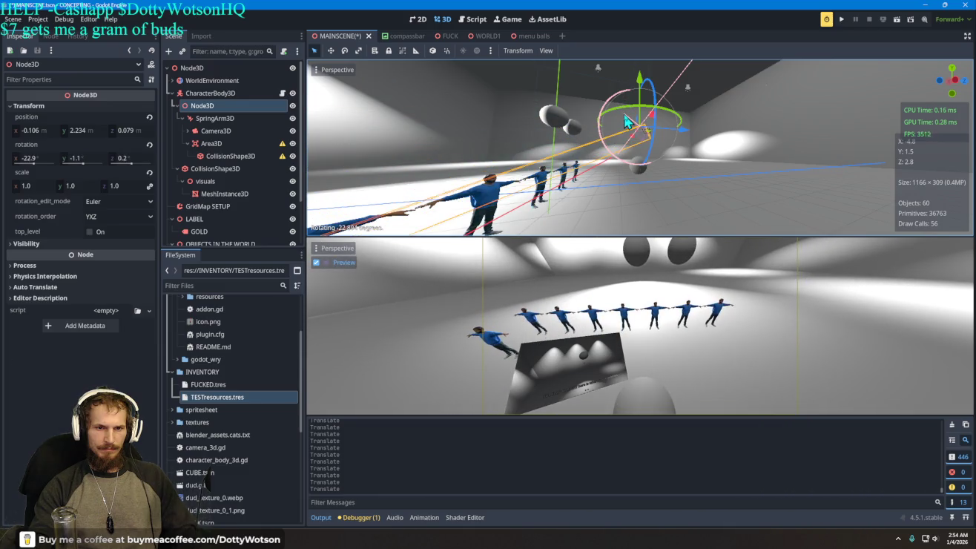
{"action": "left_click", "coordinate": [844, 19]}
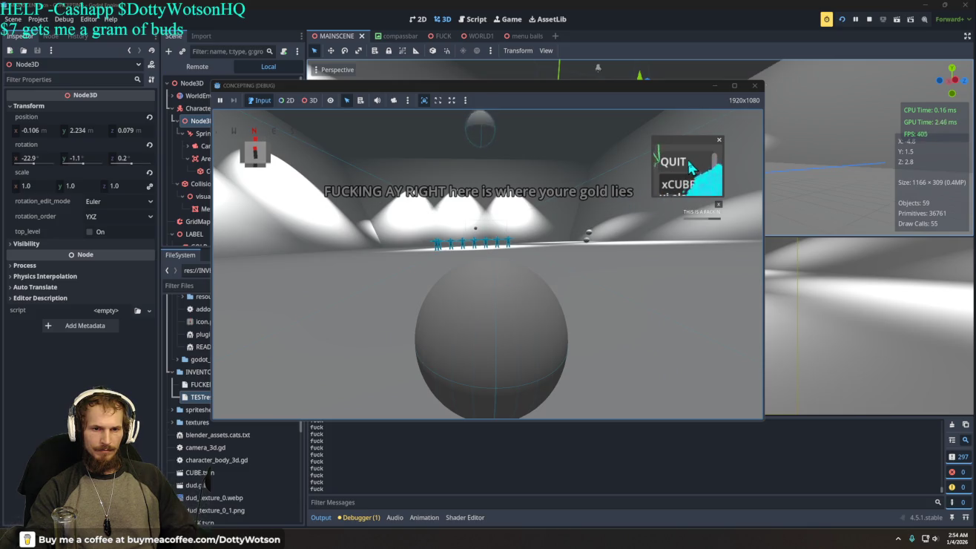
Close the debug game window after testing the repositioned camera rig.
{"action": "left_click", "coordinate": [690, 167]}
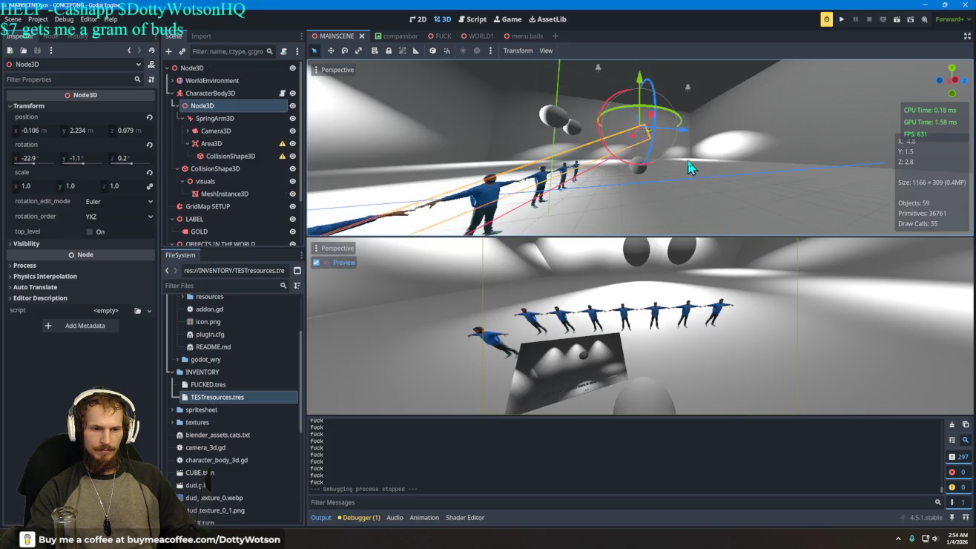
Select Camera3D and widen its field of view from 86.1 to 114.5 degrees.
{"action": "left_click", "coordinate": [214, 131]}
{"action": "left_click_drag", "start_coordinate": [113, 383], "coordinate": [123, 386]}
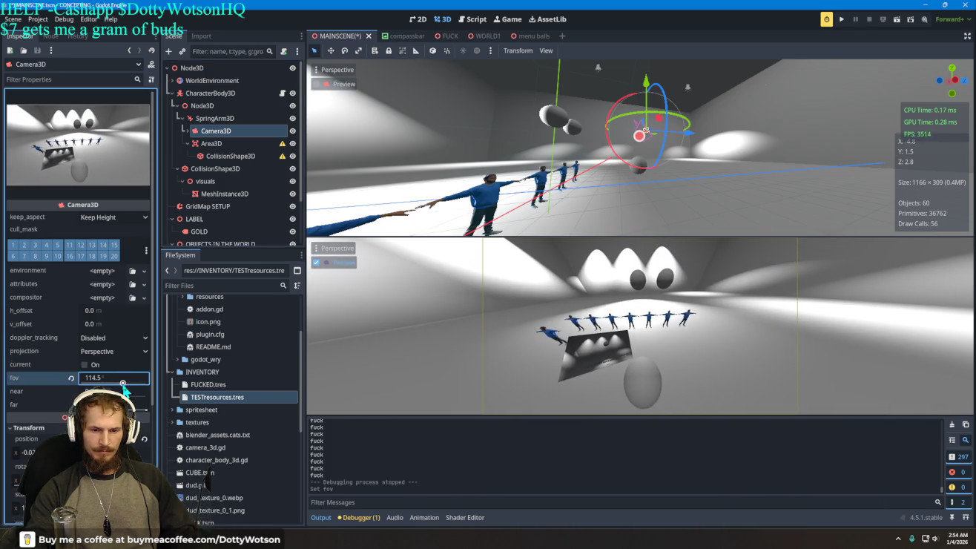